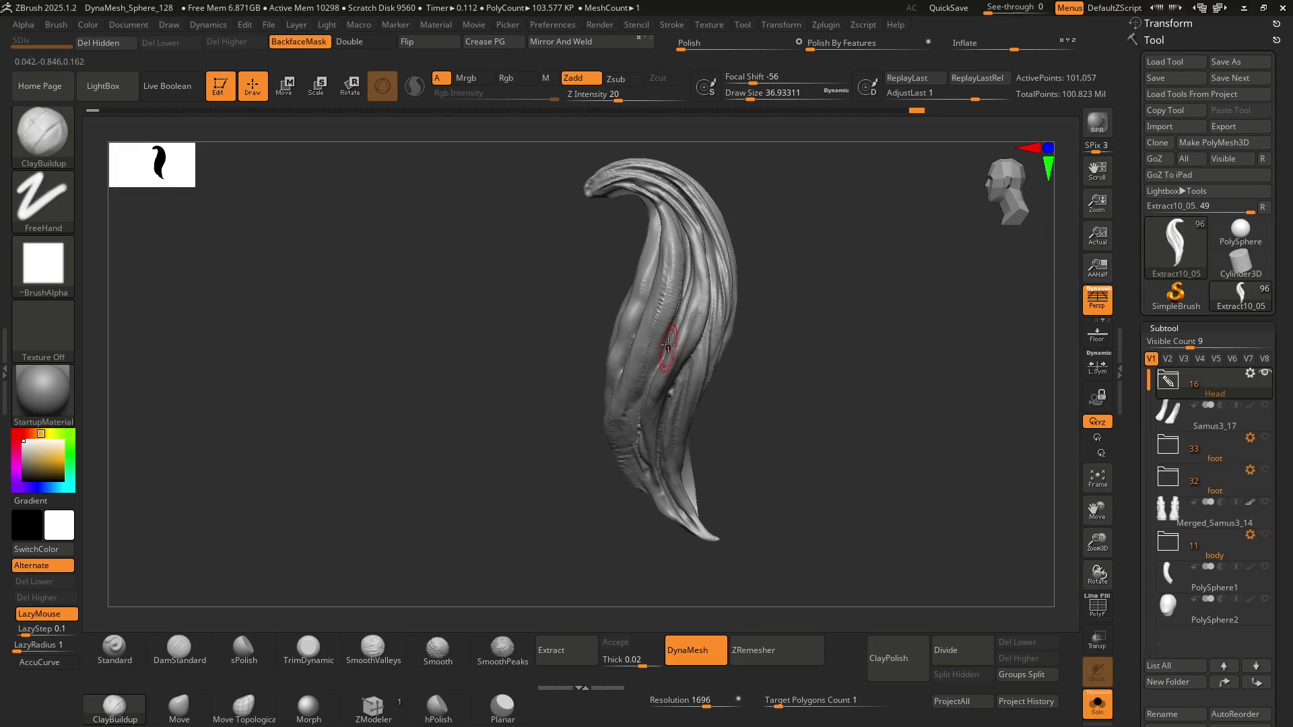
Step back and forth through the sculpt history to reach the wanted ponytail state
{"action": "key", "text": "ctrl+shift+z"}
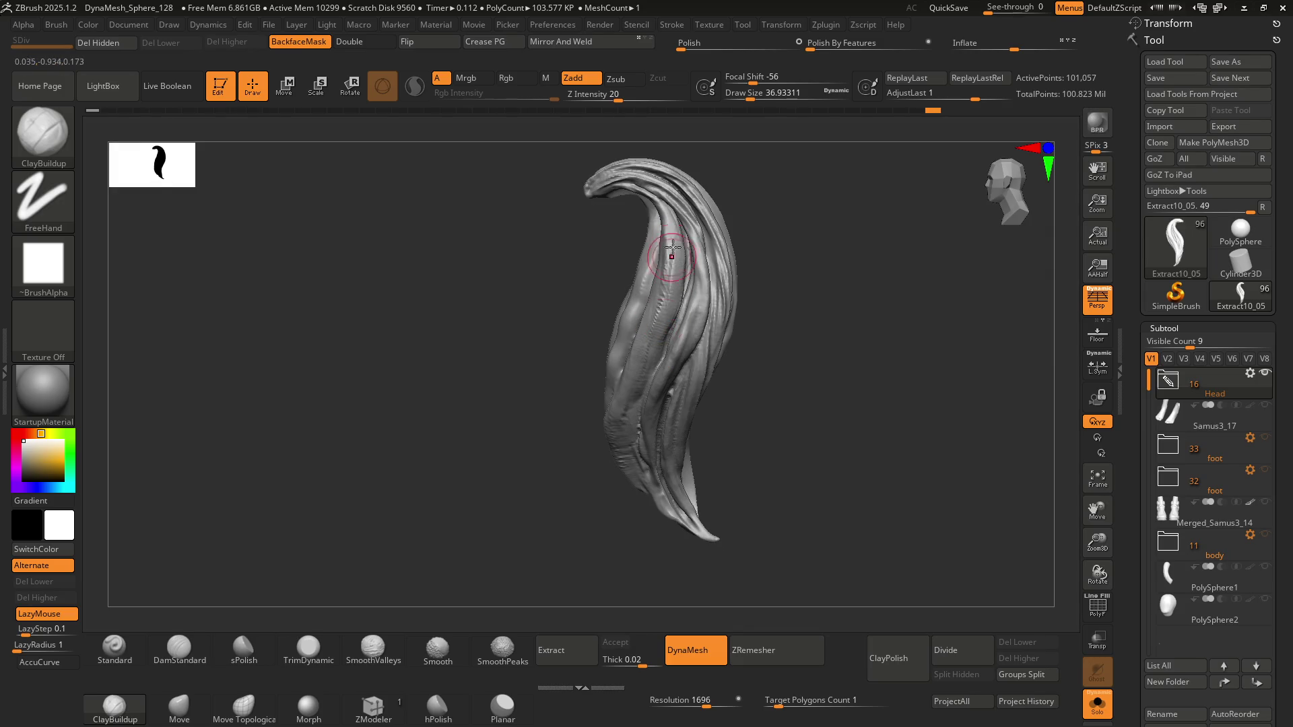
{"action": "key", "text": "ctrl+z"}
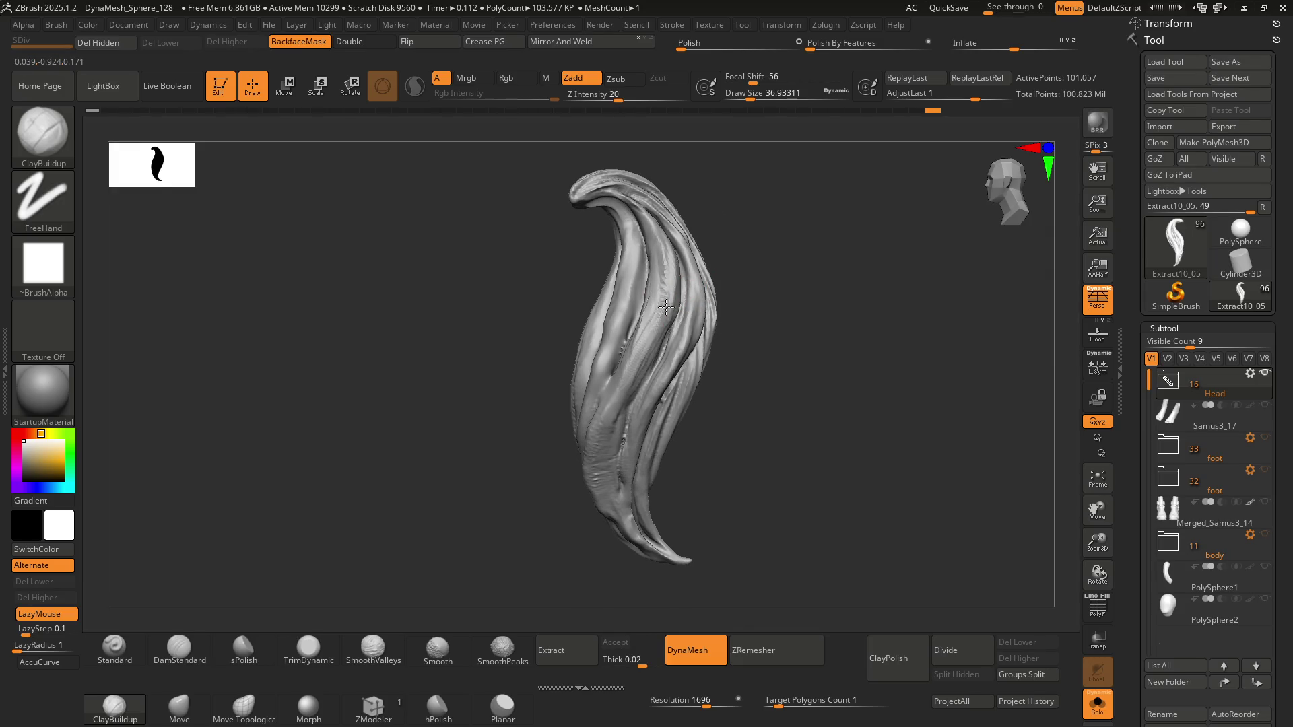
{"action": "key", "text": "ctrl+shift+z"}
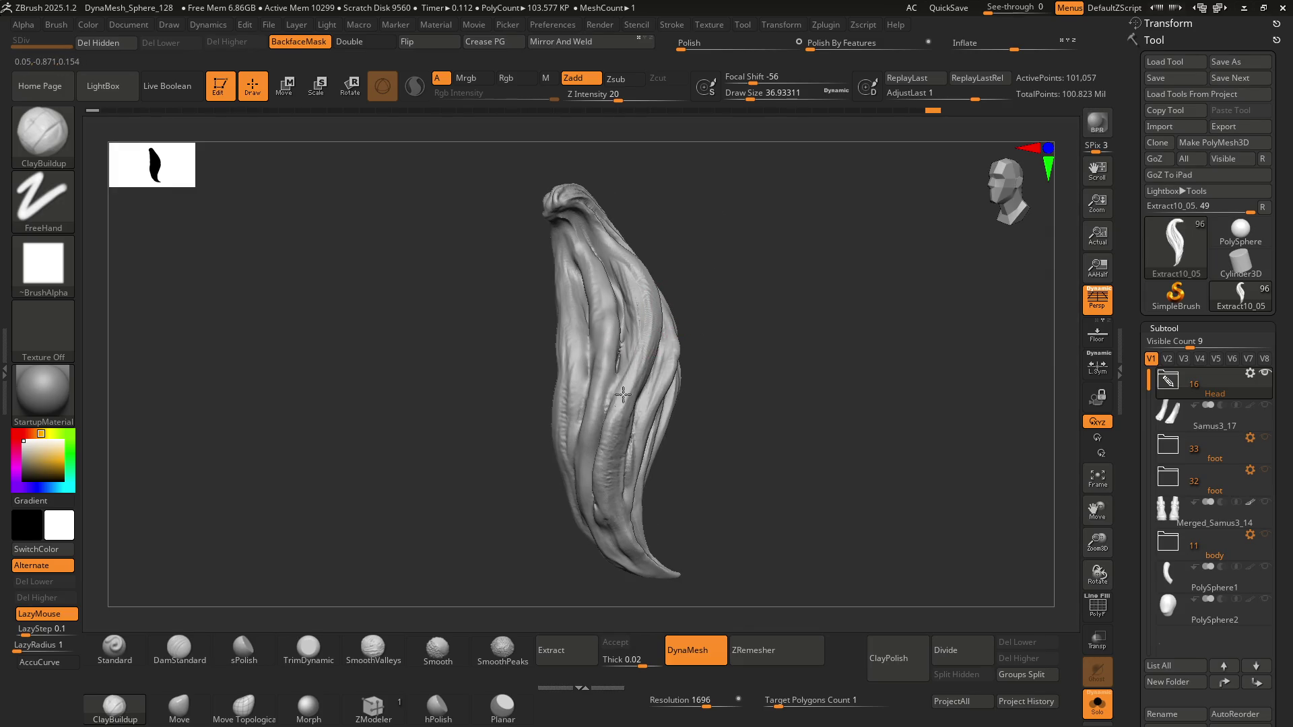
{"action": "key", "text": "ctrl+shift+z"}
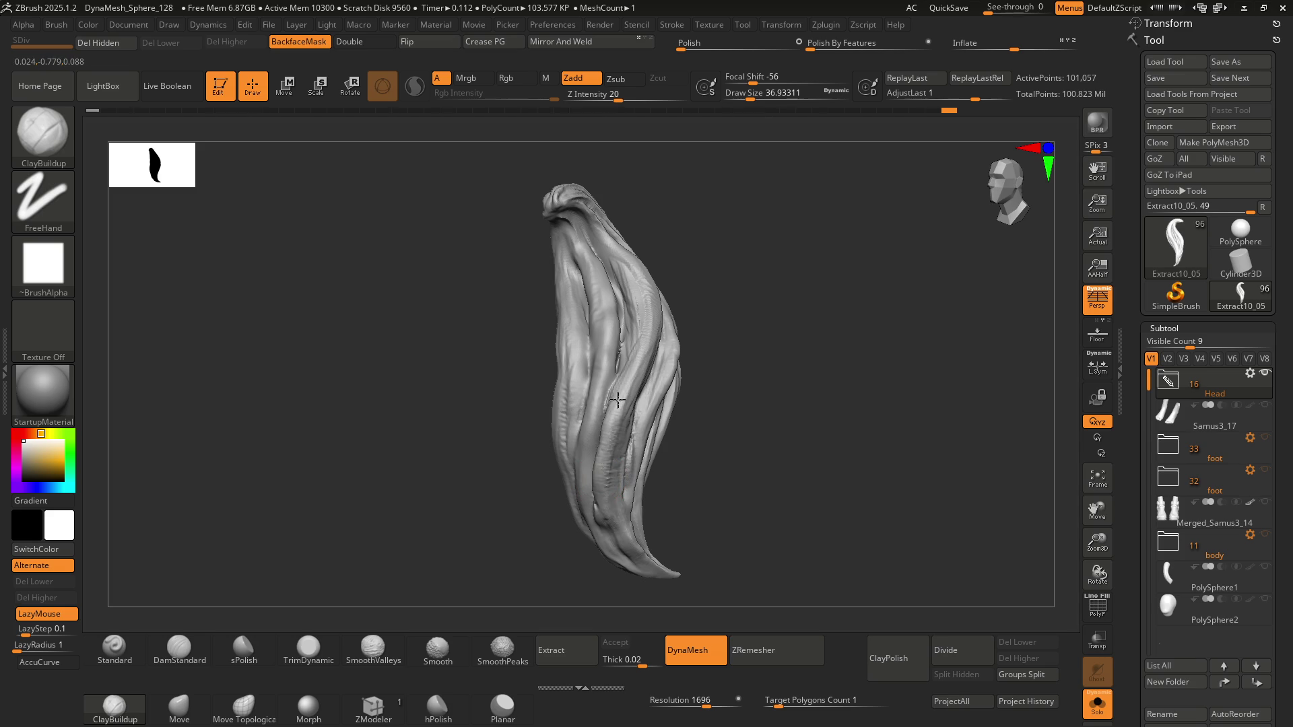
{"action": "right_click_drag", "start_coordinate": [611, 465], "coordinate": [620, 497]}
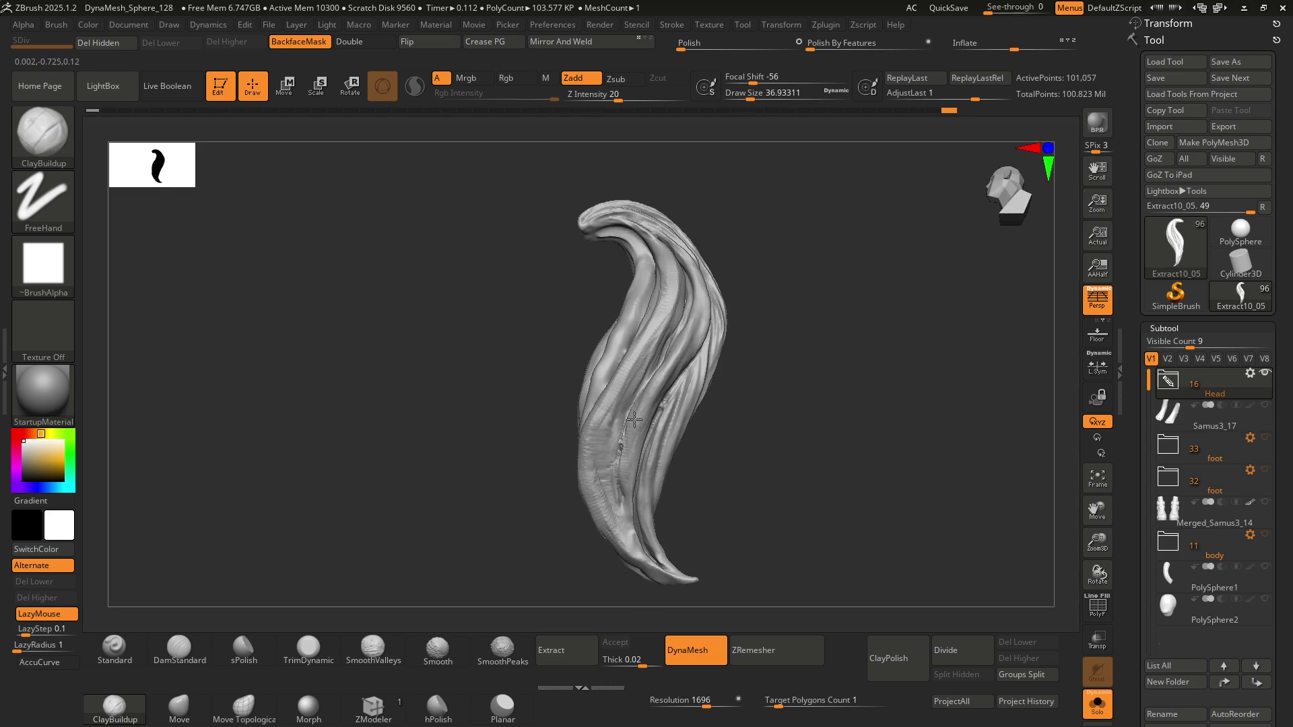
{"action": "key", "text": "ctrl+shift+z"}
Smooth the lower strand, then build up ClayBuildup detail along it
{"action": "mouse_move", "coordinate": [630, 465]}
{"action": "right_mouse_down"}
{"action": "mouse_move", "coordinate": [646, 471]}
{"action": "mouse_move", "coordinate": [682, 435]}
{"action": "mouse_move", "coordinate": [666, 464]}
{"action": "mouse_move", "coordinate": [620, 409]}
{"action": "right_mouse_up"}
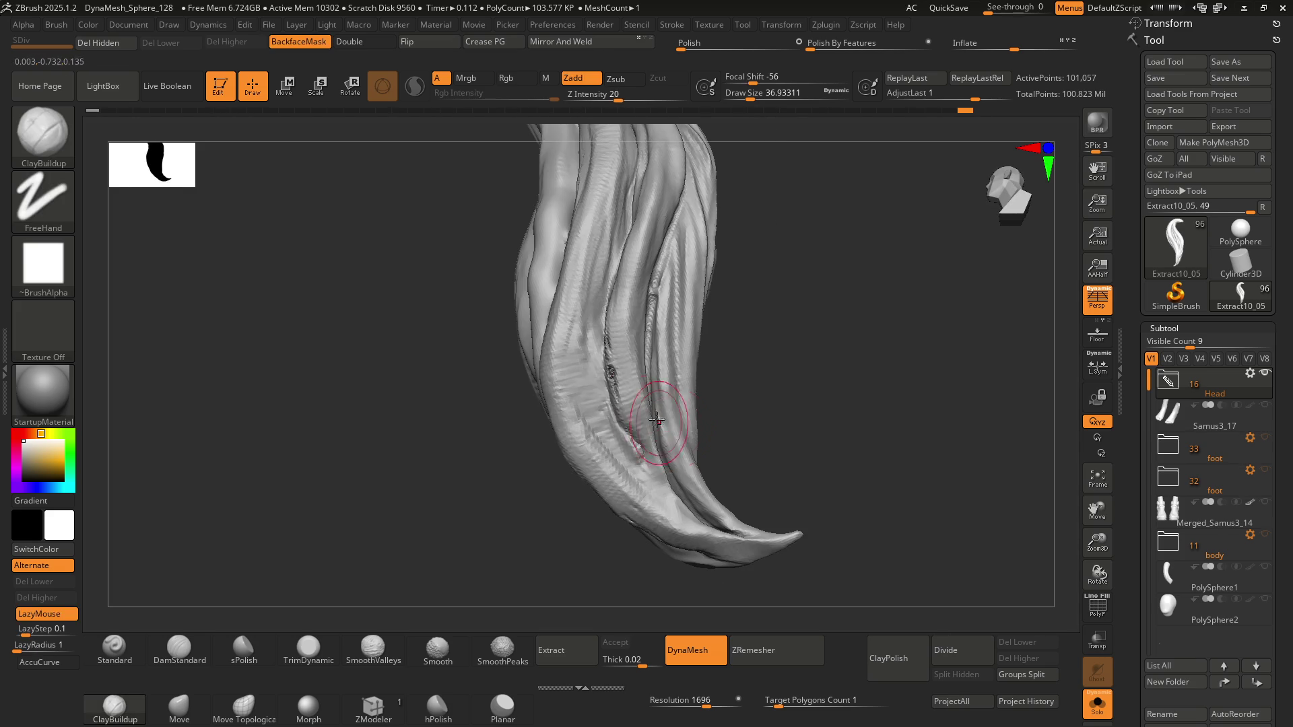
{"action": "mouse_move", "coordinate": [618, 388]}
{"action": "left_mouse_down", "text": "shift"}
{"action": "mouse_move", "coordinate": [608, 347]}
{"action": "mouse_move", "coordinate": [599, 457]}
{"action": "mouse_move", "coordinate": [640, 499]}
{"action": "mouse_move", "coordinate": [620, 410]}
{"action": "left_mouse_up", "text": "shift"}
{"action": "mouse_move", "coordinate": [615, 404]}
{"action": "right_mouse_down"}
{"action": "mouse_move", "coordinate": [606, 410]}
{"action": "mouse_move", "coordinate": [635, 404]}
{"action": "mouse_move", "coordinate": [629, 427]}
{"action": "mouse_move", "coordinate": [620, 382]}
{"action": "right_mouse_up"}
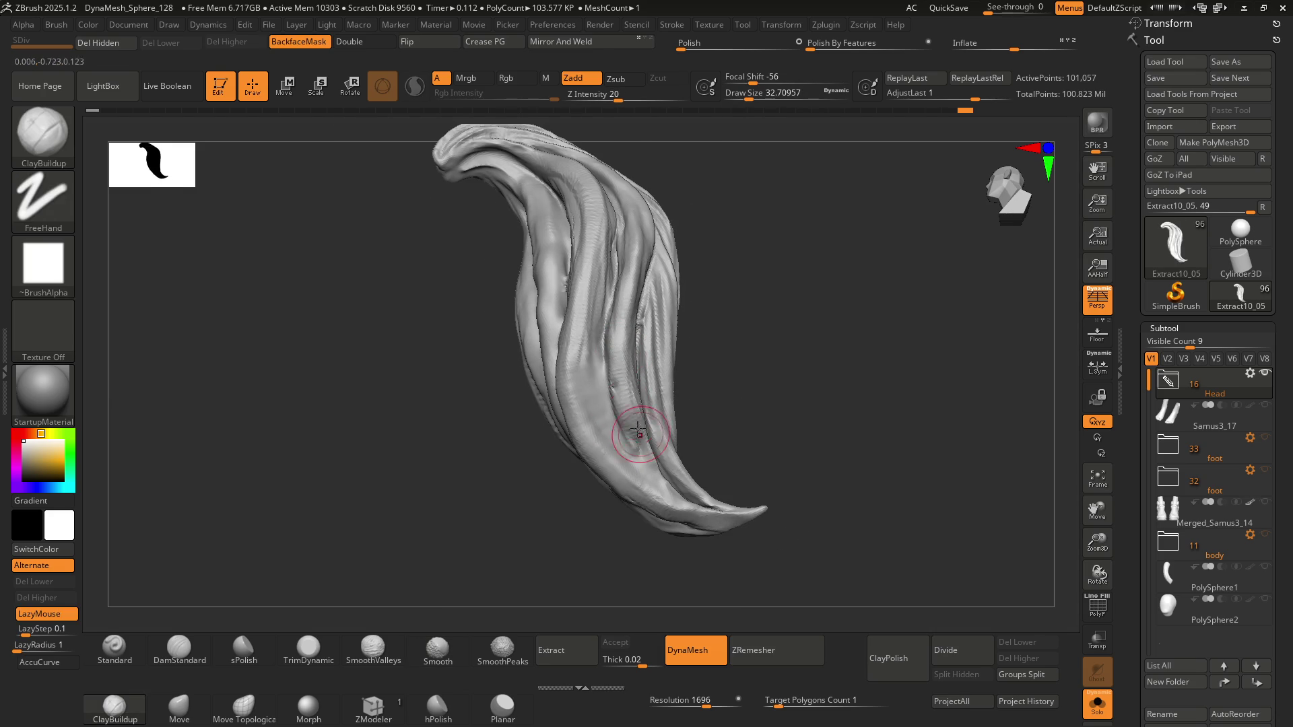
{"action": "left_click_drag", "start_coordinate": [638, 428], "coordinate": [620, 386]}
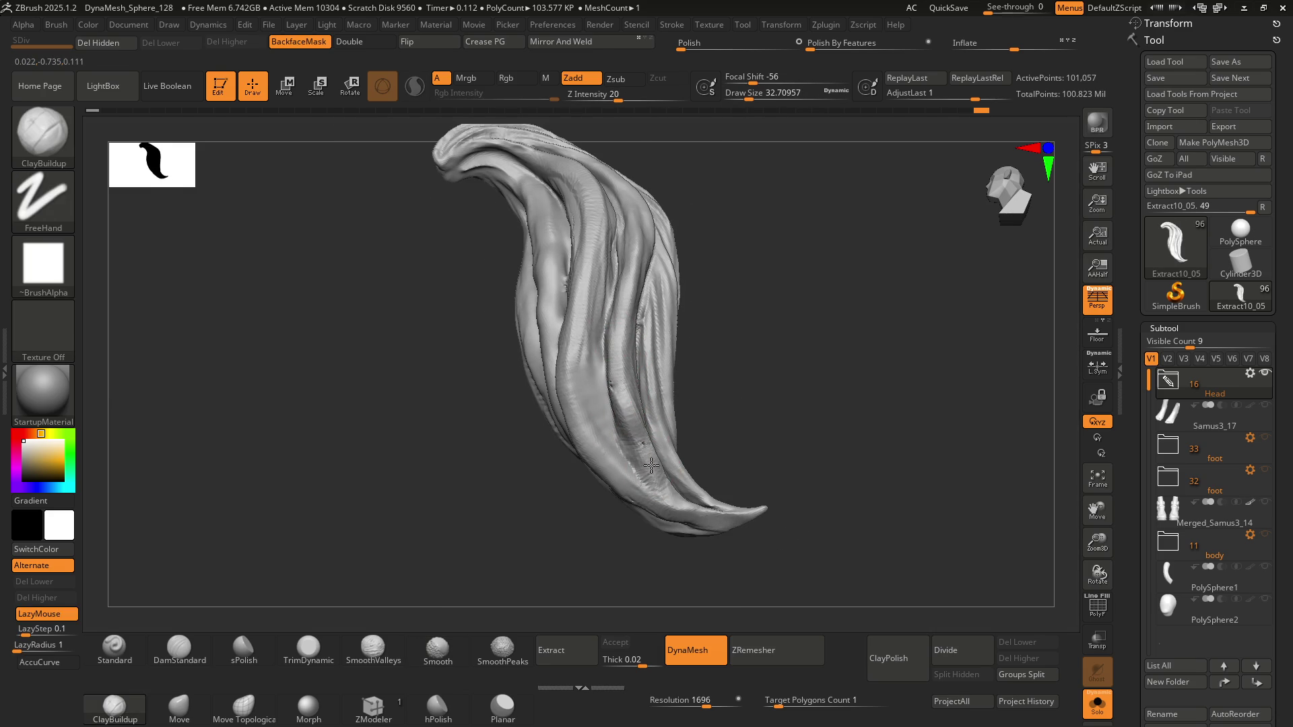
{"action": "left_click_drag", "start_coordinate": [633, 441], "coordinate": [607, 359]}
{"action": "right_click_drag", "start_coordinate": [608, 346], "coordinate": [618, 358]}
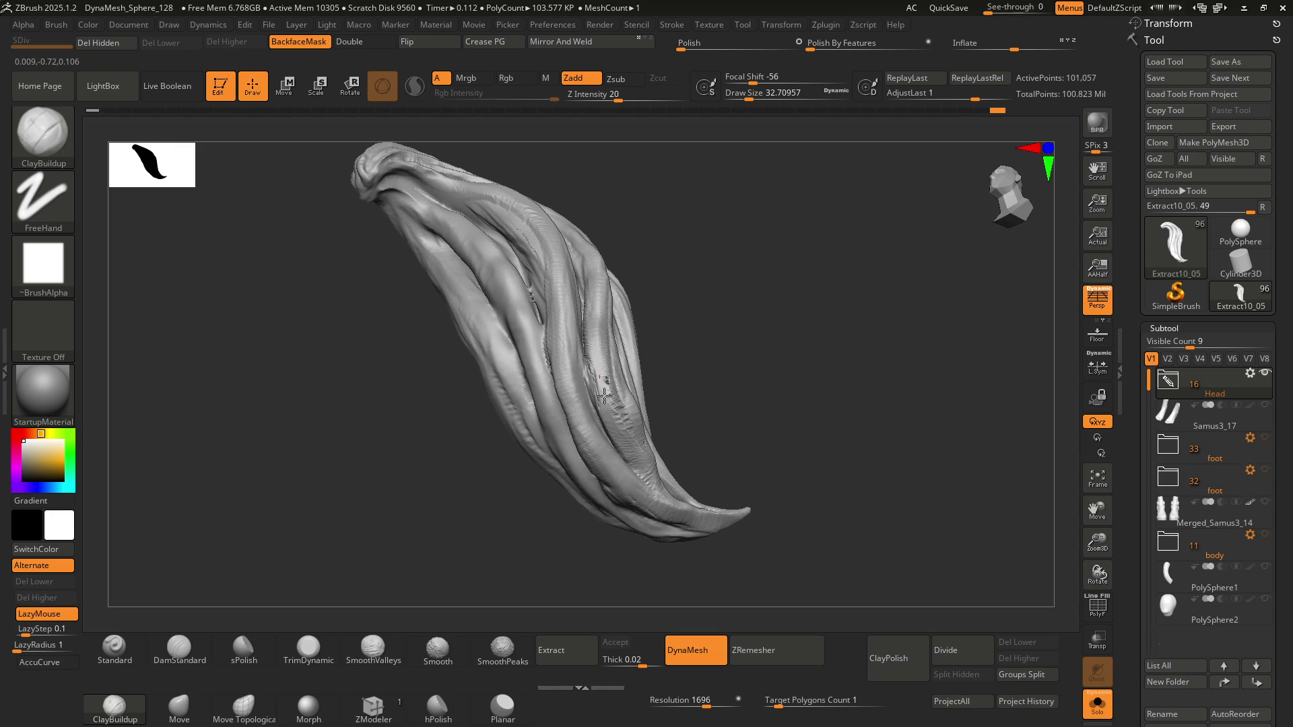
DynaMesh the ponytail to an even 102,616-point surface
{"action": "key", "text": "ctrl"}
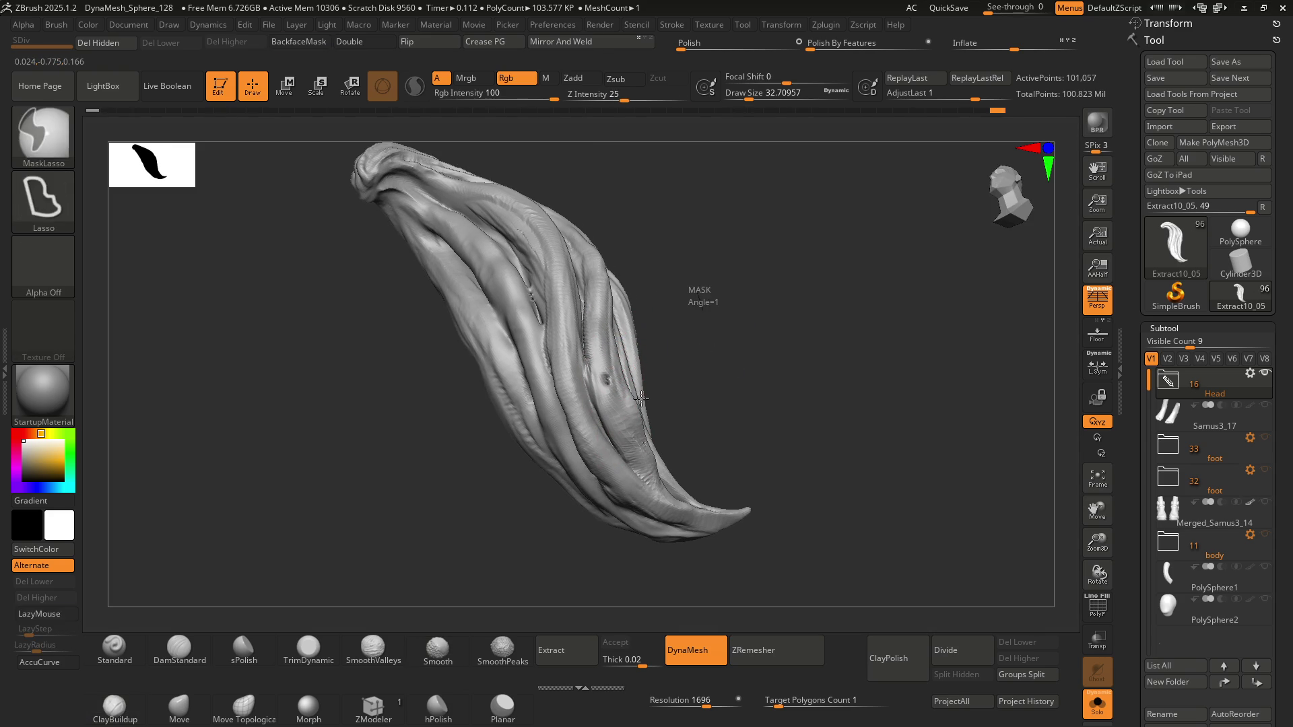
{"action": "left_click", "coordinate": [641, 399], "text": "ctrl"}
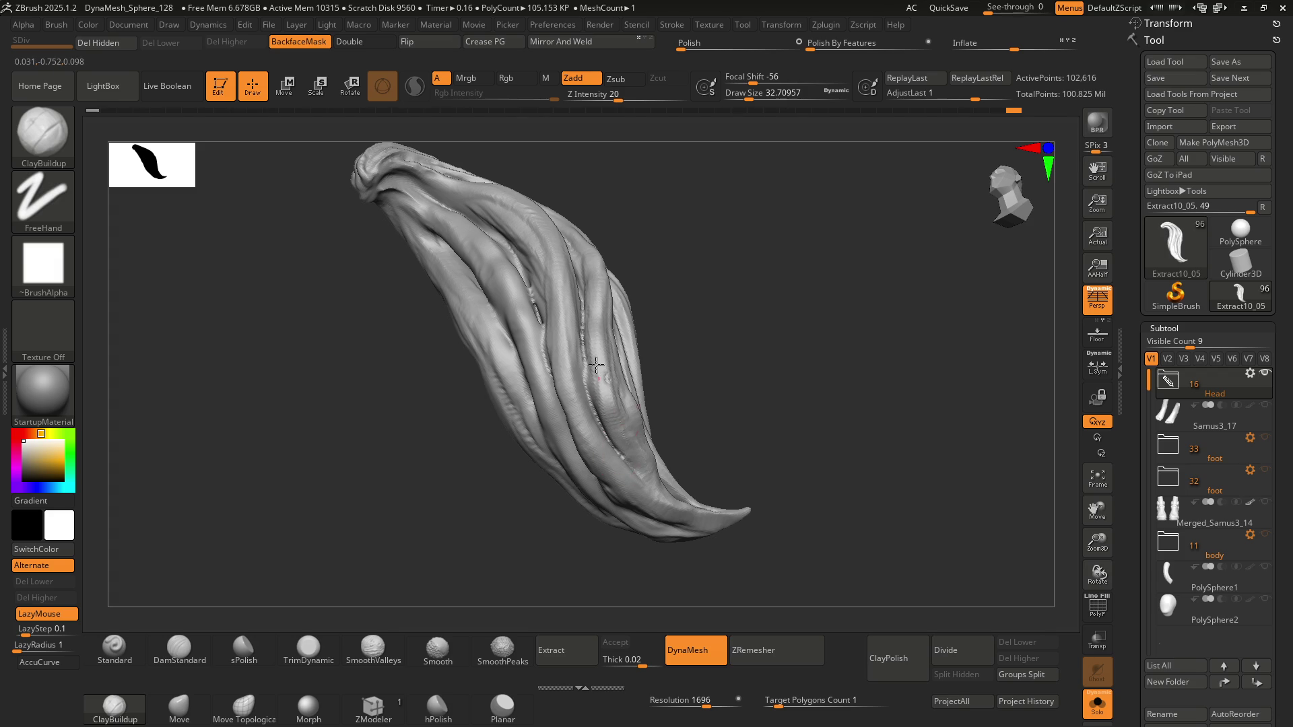
{"action": "mouse_move", "coordinate": [629, 404]}
{"action": "right_mouse_down"}
{"action": "mouse_move", "coordinate": [641, 439]}
{"action": "mouse_move", "coordinate": [606, 427]}
{"action": "right_mouse_up"}
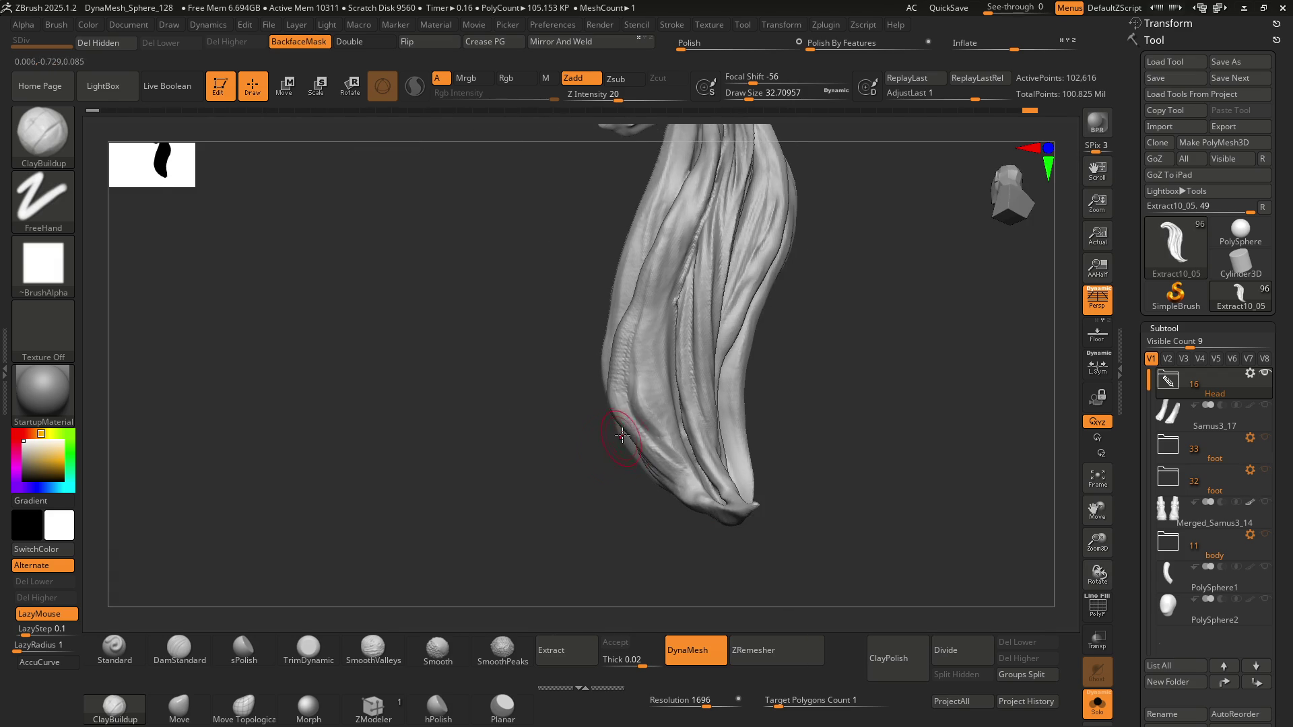
{"action": "mouse_move", "coordinate": [620, 377]}
{"action": "right_mouse_down"}
{"action": "mouse_move", "coordinate": [649, 391]}
{"action": "mouse_move", "coordinate": [612, 346]}
{"action": "right_mouse_up"}
Shift-smooth the lower strands and the lower part of the ponytail
{"action": "key", "text": "shift"}
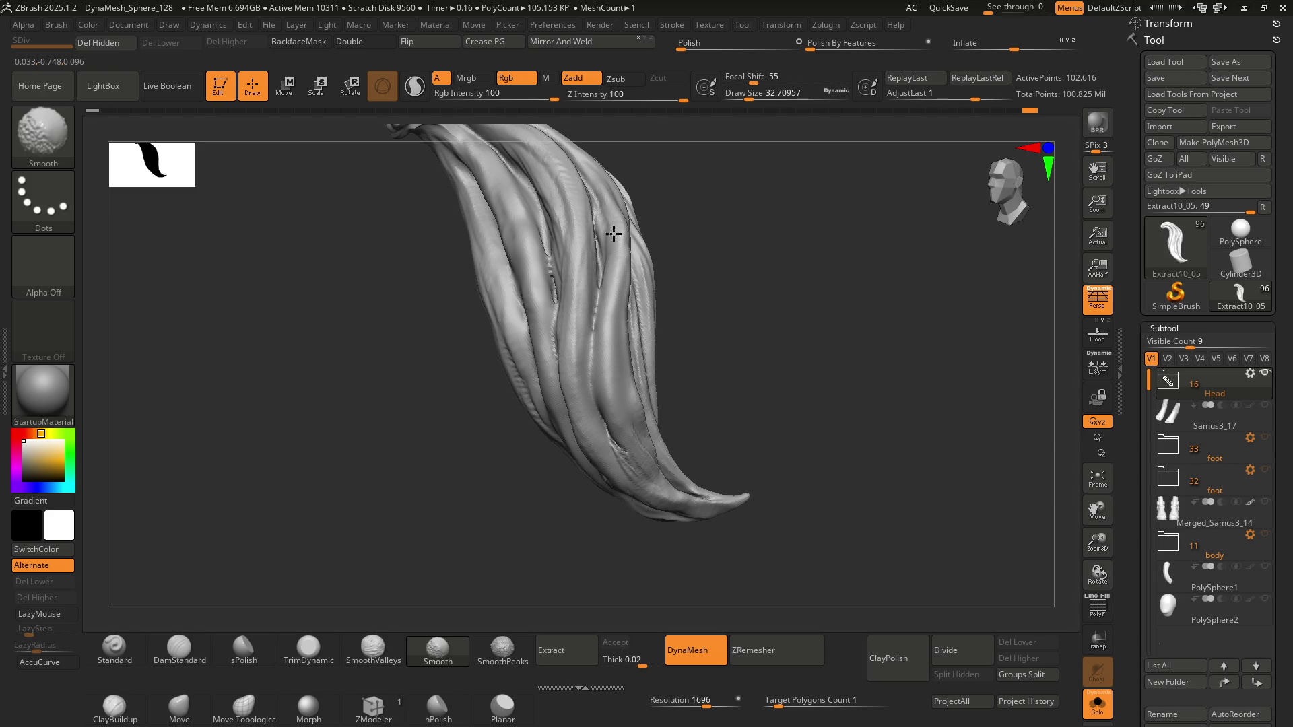
{"action": "mouse_move", "coordinate": [607, 373]}
{"action": "left_mouse_down", "text": "shift"}
{"action": "mouse_move", "coordinate": [619, 463]}
{"action": "mouse_move", "coordinate": [608, 420]}
{"action": "left_mouse_up", "text": "shift"}
{"action": "right_click_drag", "start_coordinate": [621, 413], "coordinate": [604, 367]}
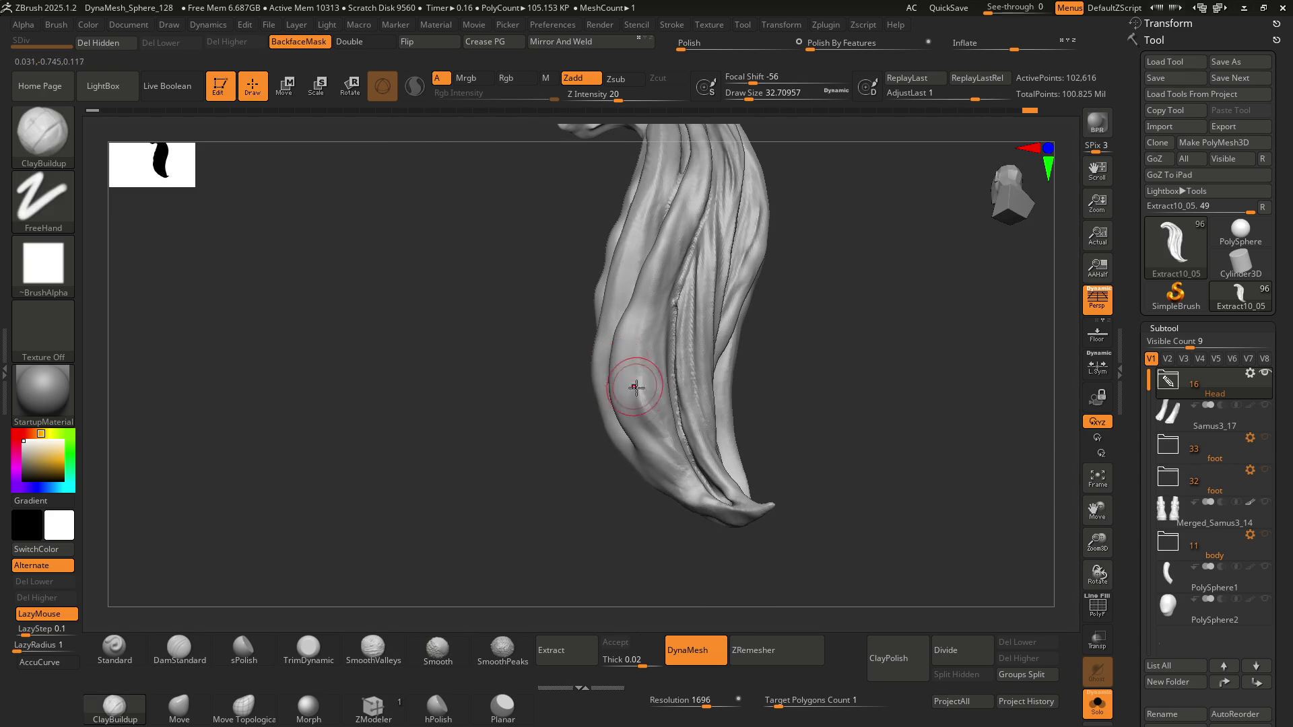
{"action": "key", "text": "shift"}
{"action": "left_click_drag", "start_coordinate": [647, 416], "coordinate": [620, 319], "text": "shift"}
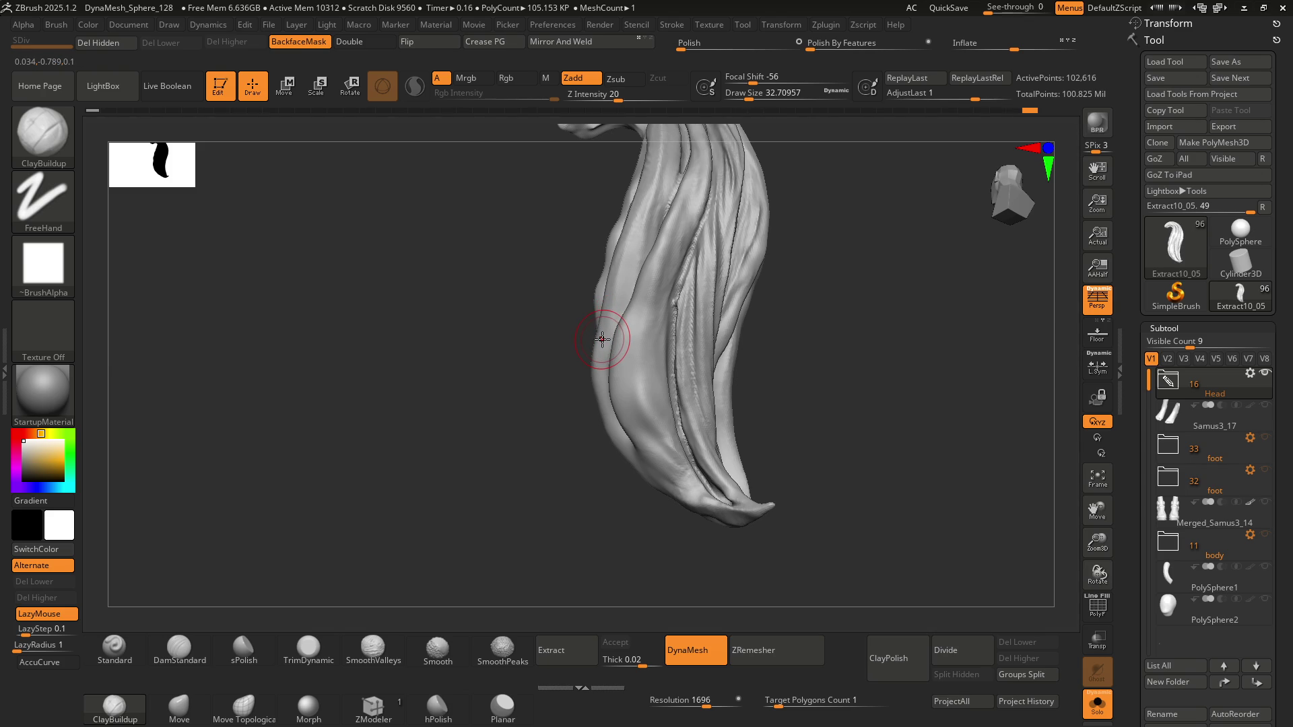
{"action": "right_click_drag", "start_coordinate": [642, 316], "coordinate": [630, 364]}
Switch to the Move brush (B, M, V) and enlarge its draw size
{"action": "key", "text": "b"}
{"action": "key", "text": "m"}
{"action": "key", "text": "v"}
{"action": "key", "text": "s"}
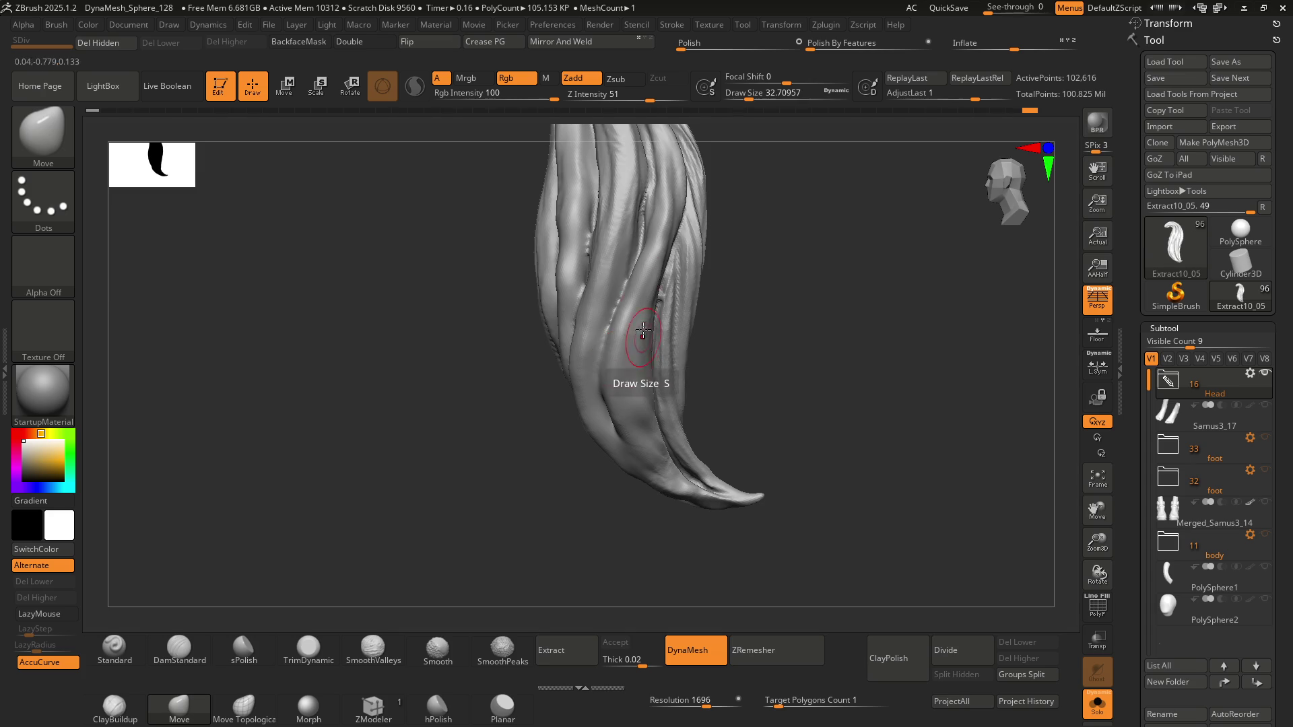
{"action": "left_click_drag", "start_coordinate": [625, 356], "coordinate": [617, 375]}
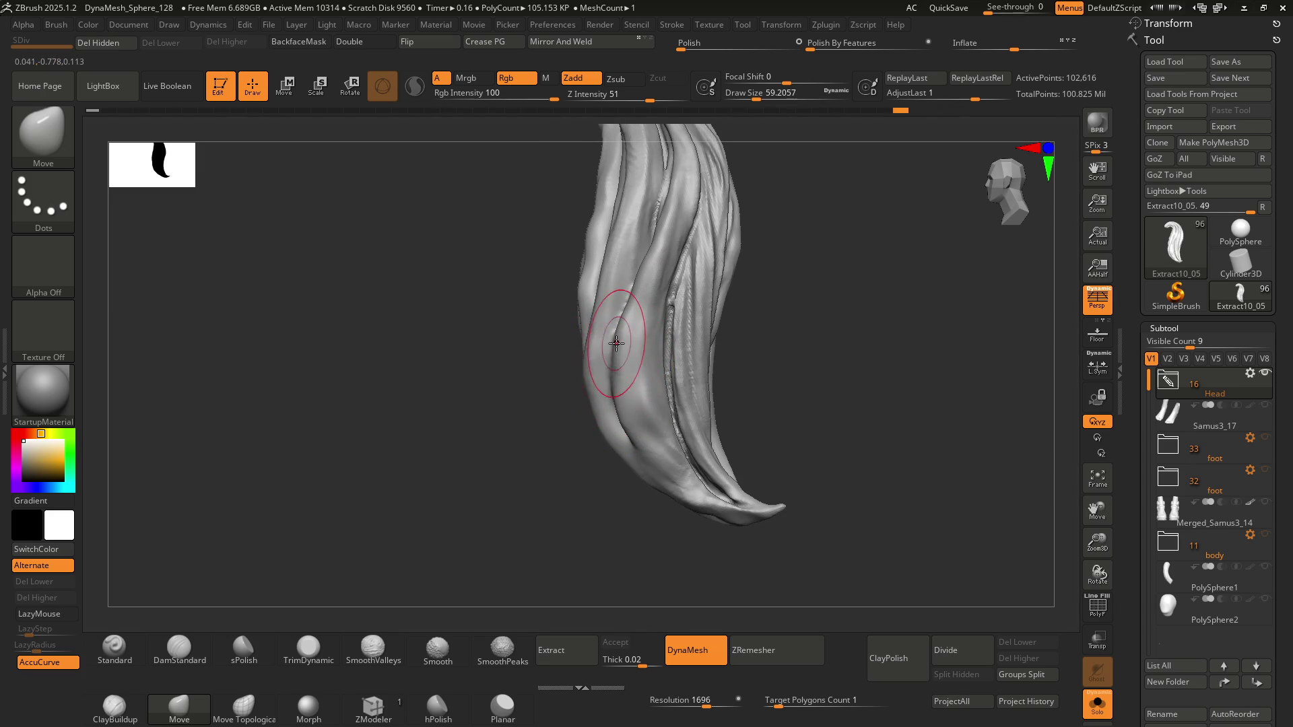
{"action": "right_click_drag", "start_coordinate": [623, 330], "coordinate": [611, 388]}
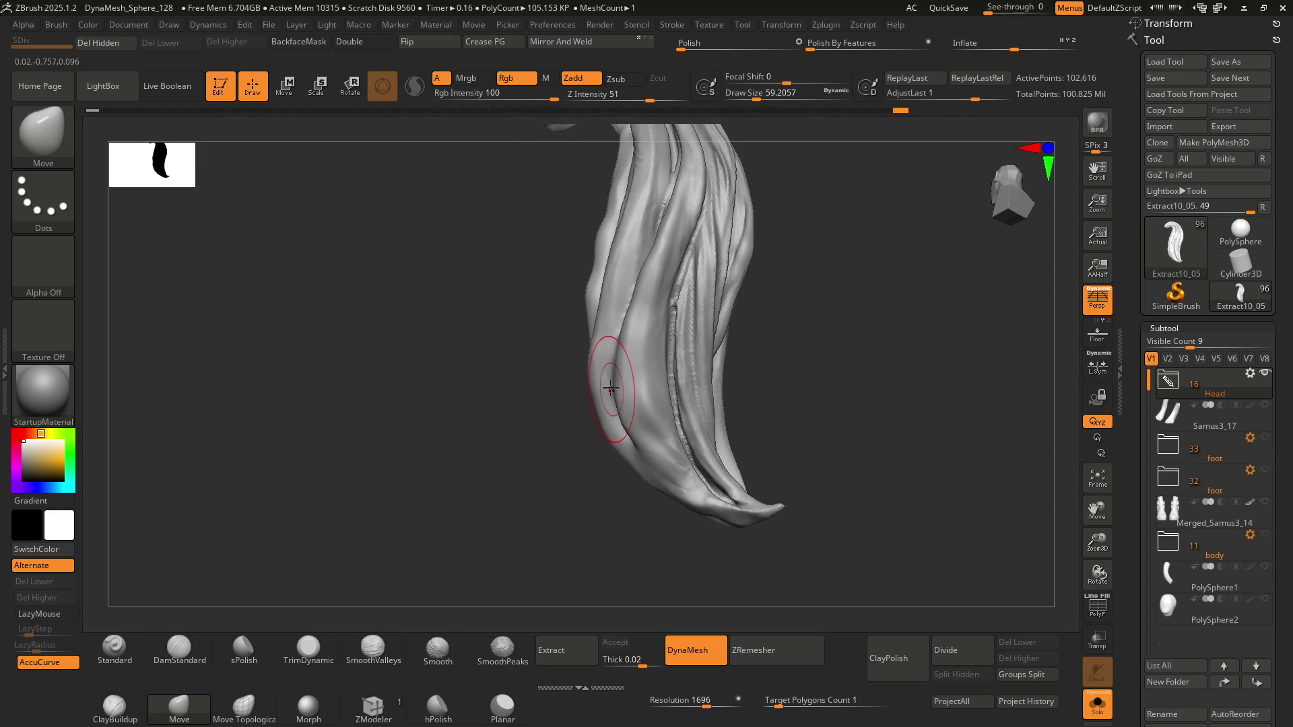
Push the lower strand folds outward, raising the brush size to about 191.6
{"action": "mouse_move", "coordinate": [599, 419]}
{"action": "left_mouse_down"}
{"action": "mouse_move", "coordinate": [634, 420]}
{"action": "mouse_move", "coordinate": [643, 443]}
{"action": "left_mouse_up"}
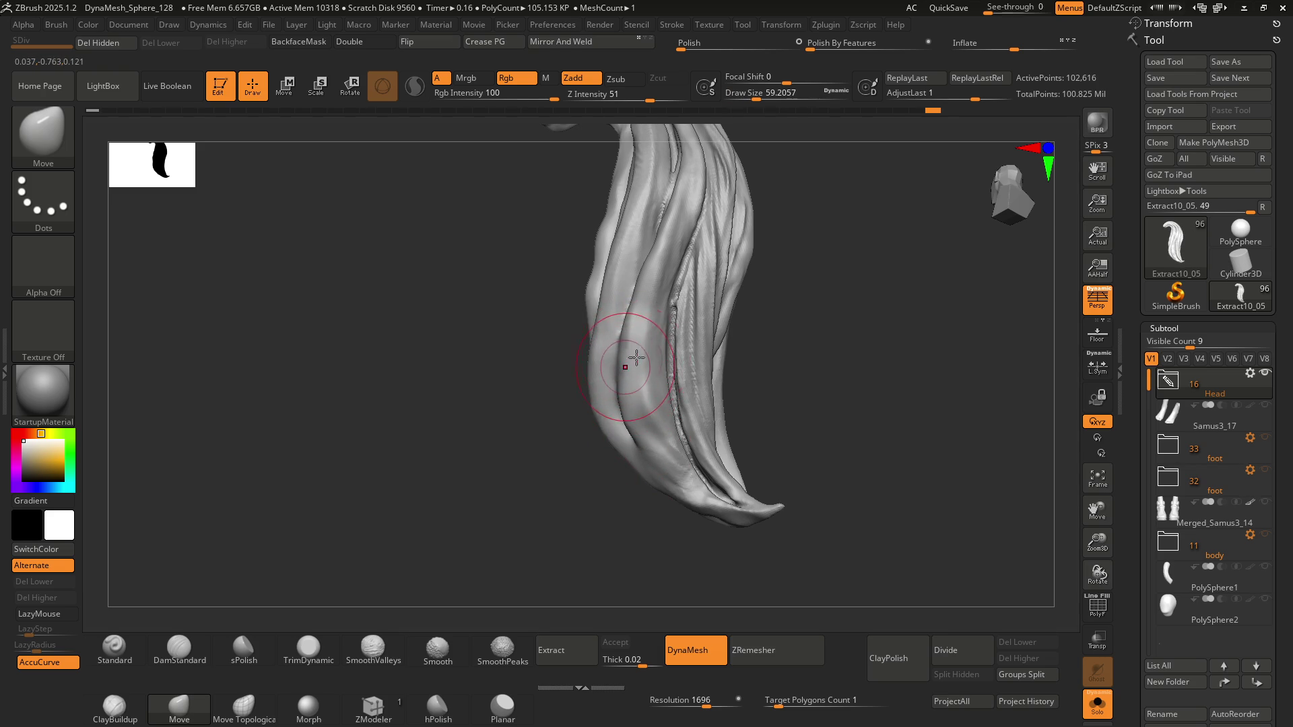
{"action": "right_click_drag", "start_coordinate": [636, 357], "coordinate": [678, 360]}
{"action": "left_click_drag", "start_coordinate": [643, 412], "coordinate": [650, 420]}
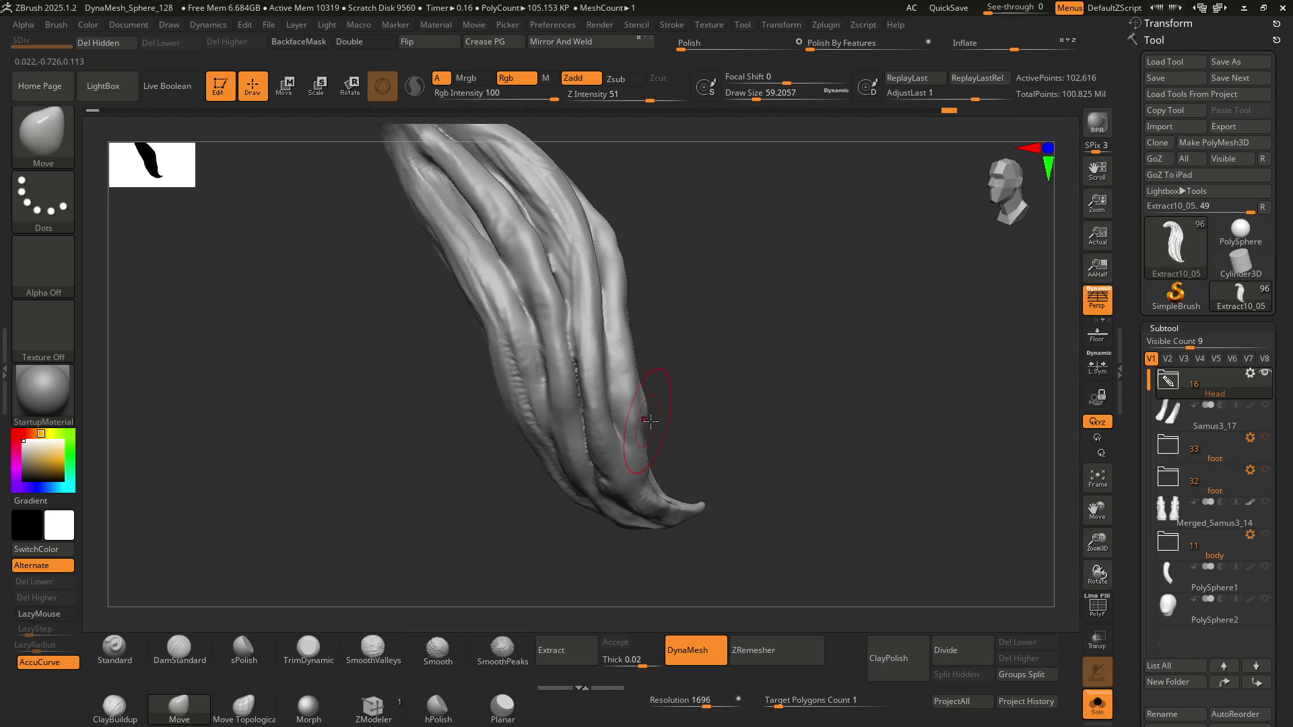
{"action": "left_click_drag", "start_coordinate": [629, 315], "coordinate": [721, 319]}
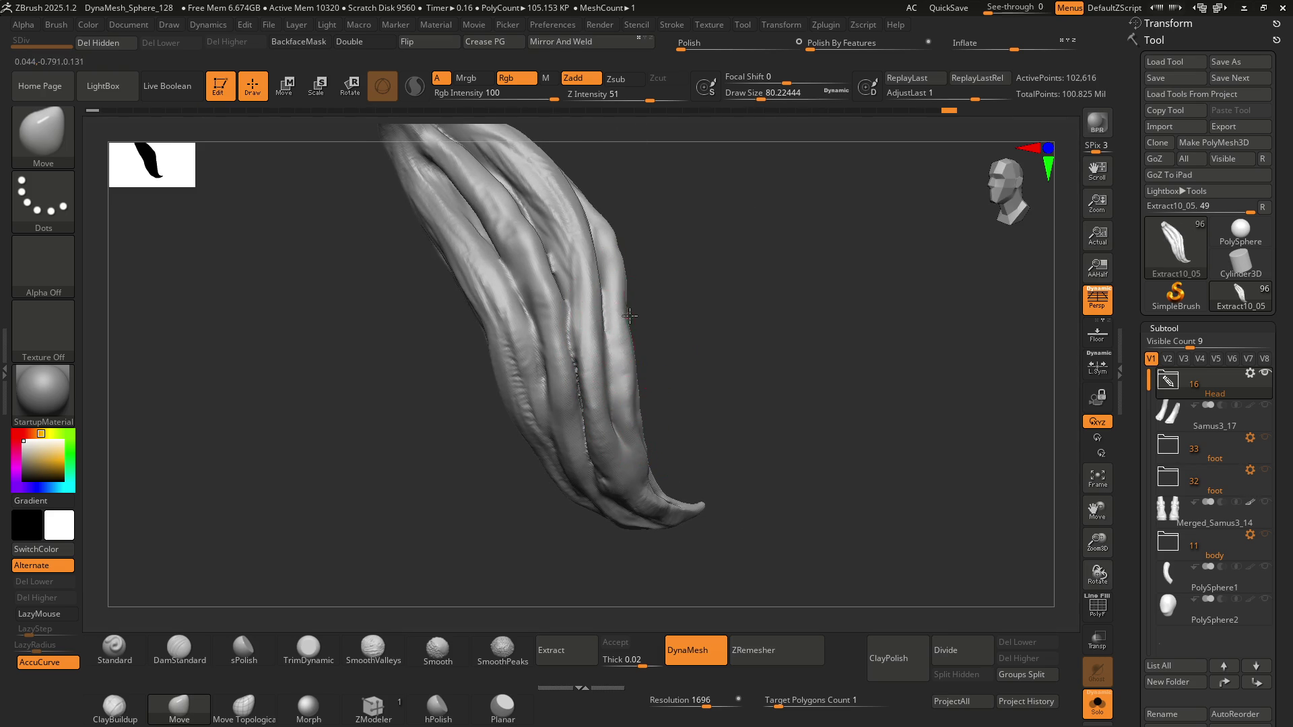
{"action": "mouse_move", "coordinate": [633, 313]}
{"action": "left_mouse_down"}
{"action": "mouse_move", "coordinate": [616, 305]}
{"action": "mouse_move", "coordinate": [715, 309]}
{"action": "mouse_move", "coordinate": [639, 308]}
{"action": "left_mouse_up"}
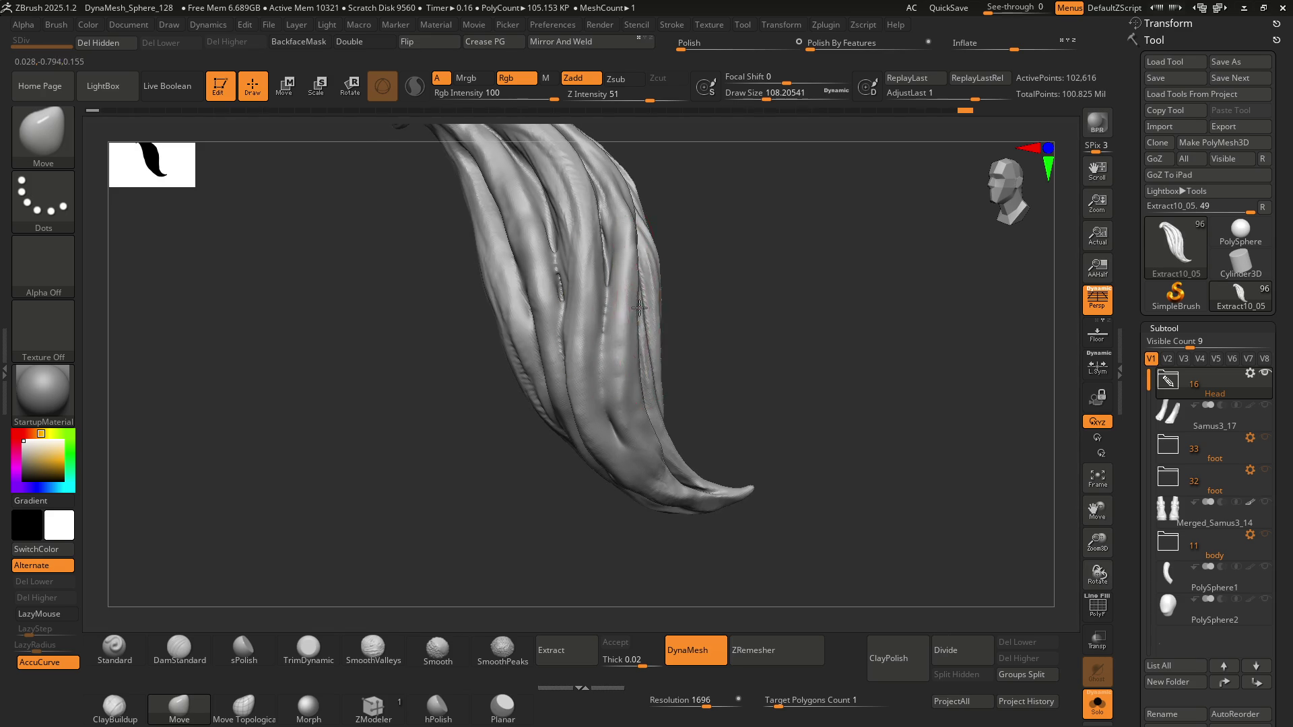
{"action": "mouse_move", "coordinate": [644, 306]}
{"action": "right_mouse_down"}
{"action": "mouse_move", "coordinate": [631, 385]}
{"action": "mouse_move", "coordinate": [609, 346]}
{"action": "mouse_move", "coordinate": [596, 384]}
{"action": "mouse_move", "coordinate": [695, 367]}
{"action": "mouse_move", "coordinate": [676, 377]}
{"action": "mouse_move", "coordinate": [649, 332]}
{"action": "mouse_move", "coordinate": [661, 312]}
{"action": "mouse_move", "coordinate": [628, 311]}
{"action": "mouse_move", "coordinate": [729, 309]}
{"action": "mouse_move", "coordinate": [708, 308]}
{"action": "mouse_move", "coordinate": [719, 286]}
{"action": "right_mouse_up"}
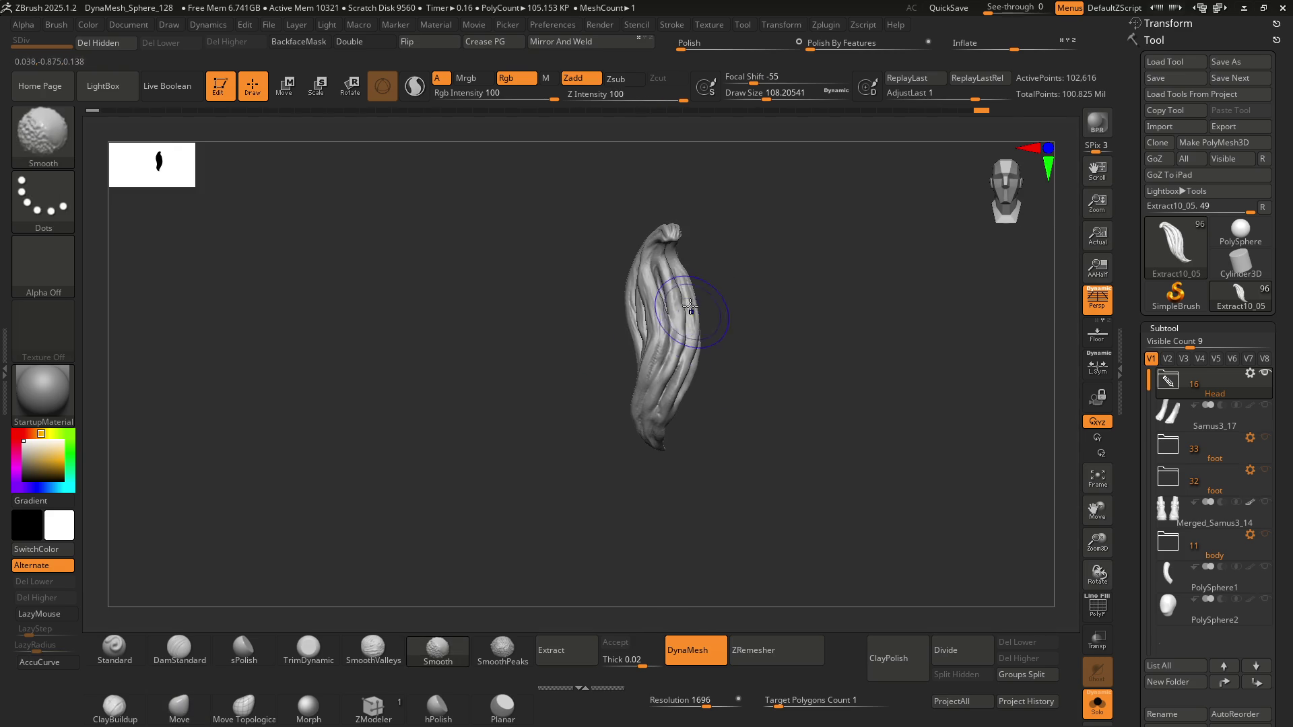
{"action": "right_click_drag", "start_coordinate": [667, 321], "coordinate": [646, 374], "text": "ctrl"}
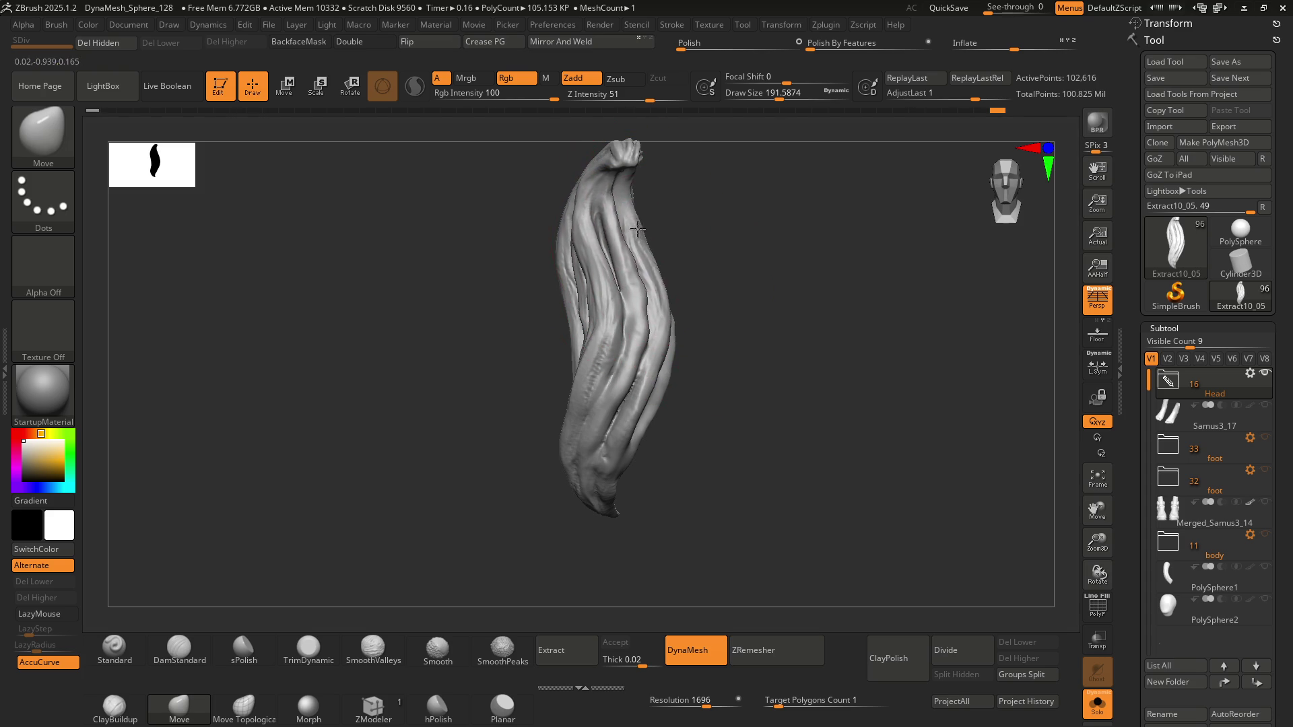
Push the lower-left bulge inward, then undo and redo the reshaping strokes
{"action": "right_click_drag", "start_coordinate": [638, 229], "coordinate": [650, 262]}
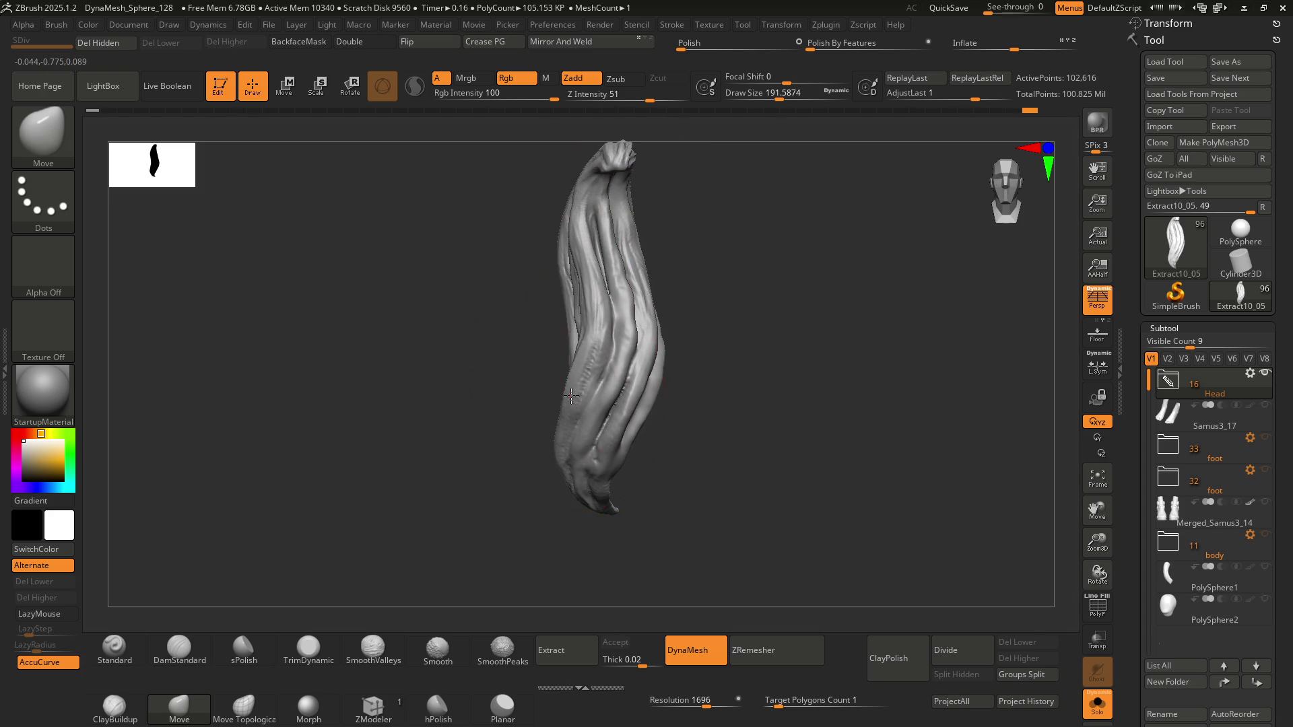
{"action": "mouse_move", "coordinate": [572, 403]}
{"action": "left_mouse_down"}
{"action": "mouse_move", "coordinate": [580, 477]}
{"action": "mouse_move", "coordinate": [605, 471]}
{"action": "left_mouse_up"}
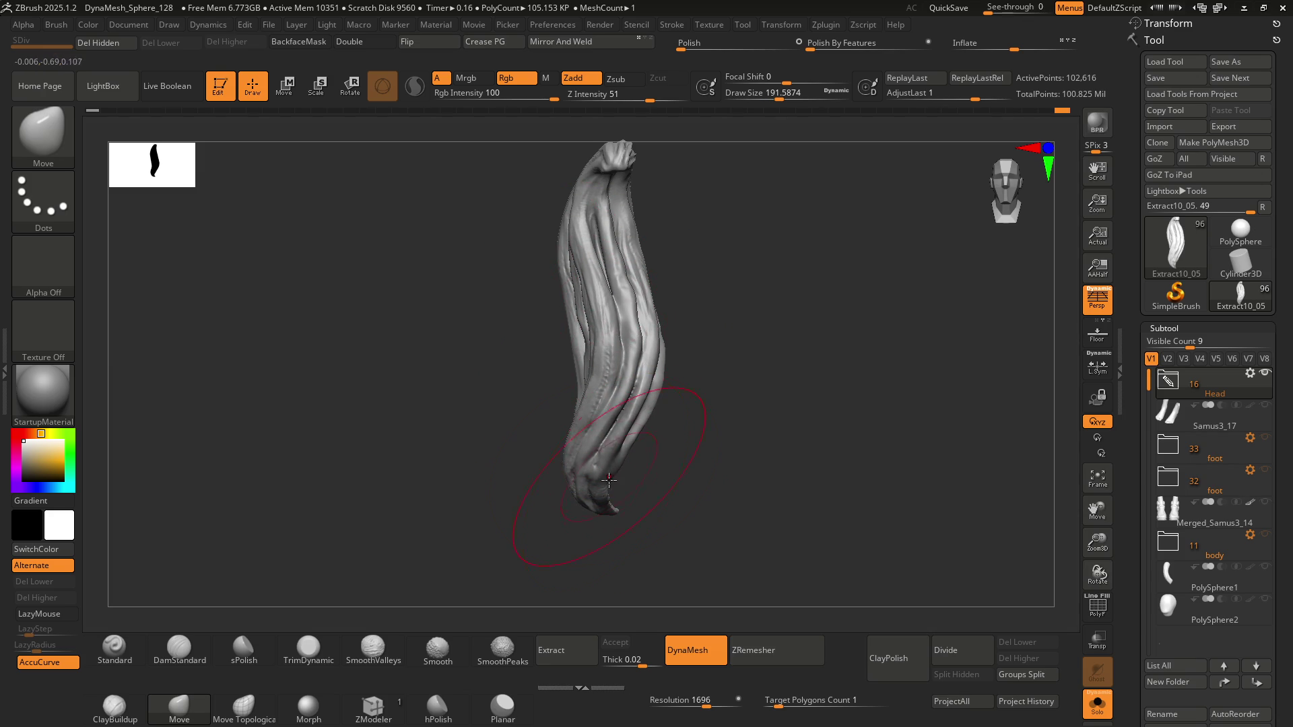
{"action": "key", "text": "ctrl+z"}
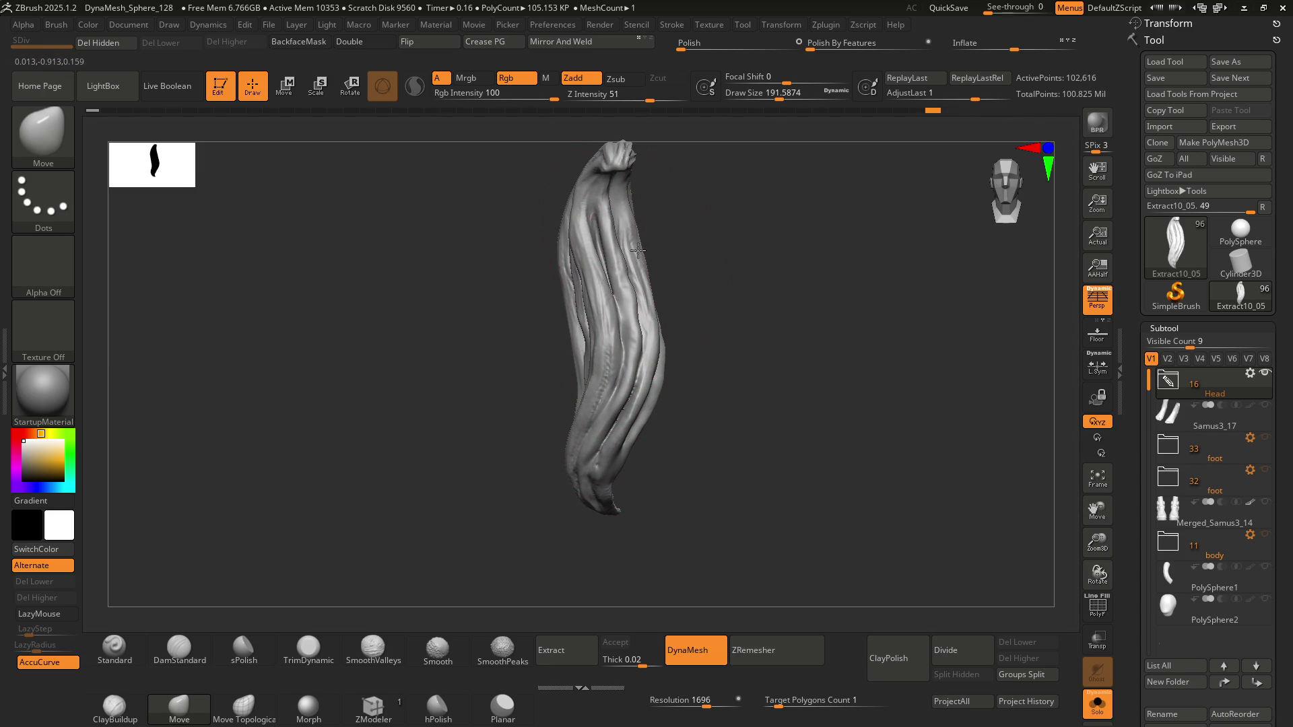
{"action": "key", "text": "ctrl+shift+z"}
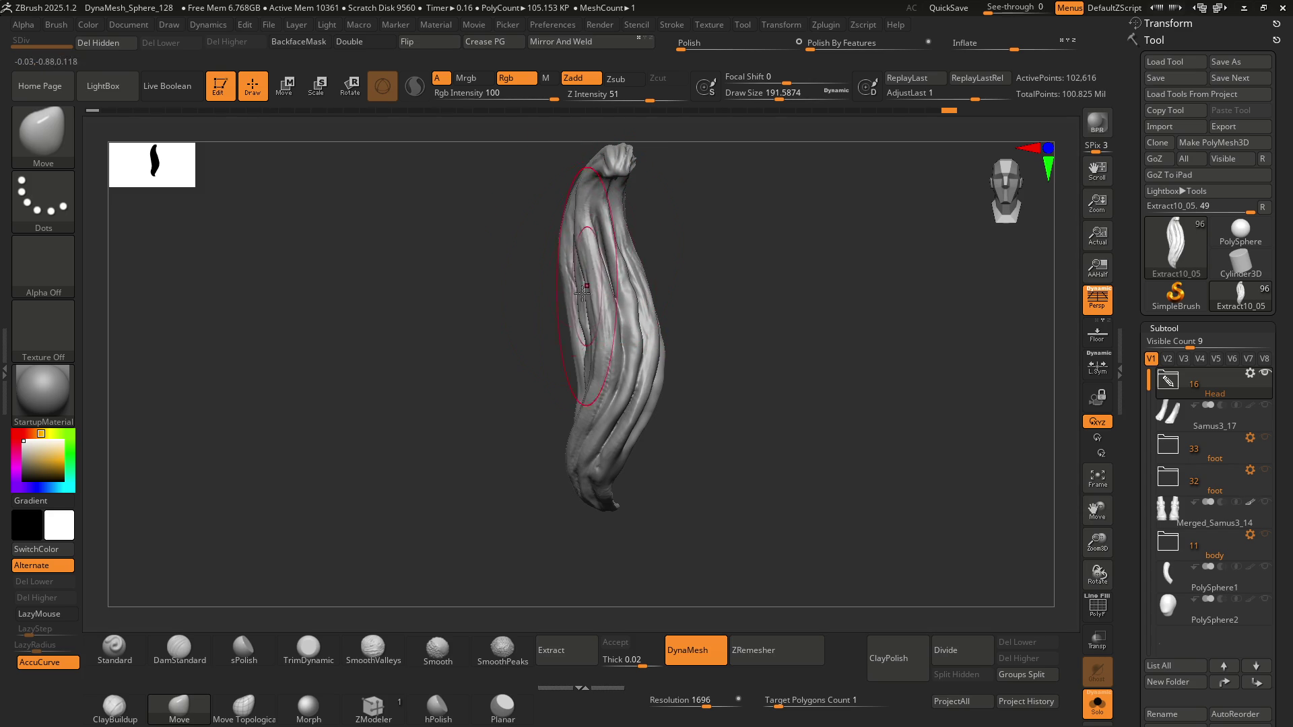
{"action": "key", "text": "ctrl+shift+z"}
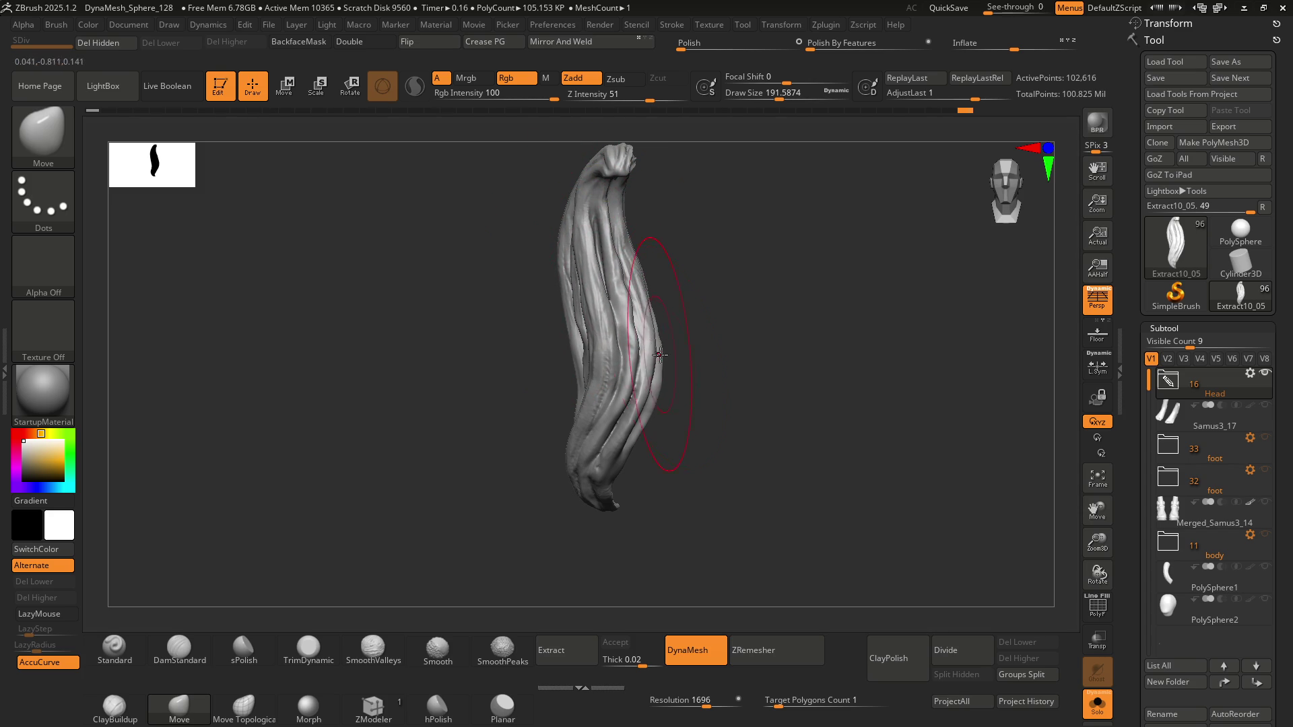
{"action": "key", "text": "ctrl+shift+z"}
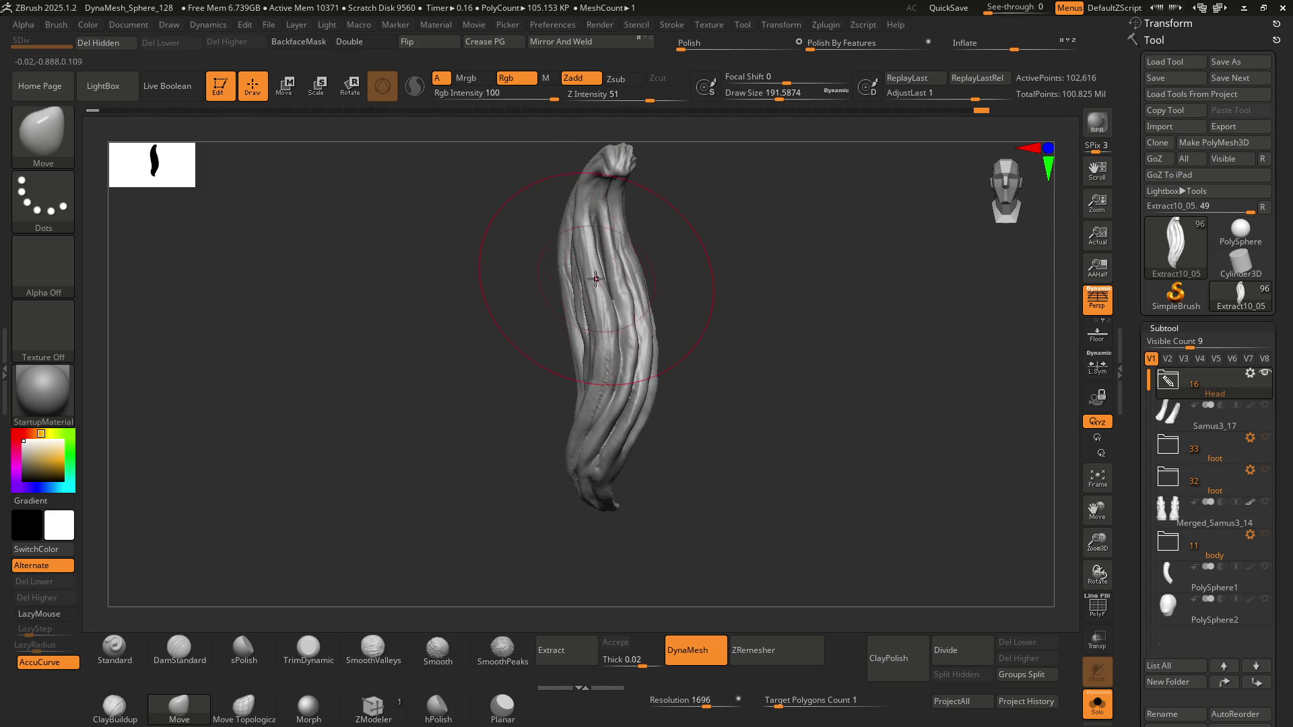
{"action": "mouse_move", "coordinate": [591, 302]}
{"action": "right_mouse_down"}
{"action": "mouse_move", "coordinate": [624, 246]}
{"action": "mouse_move", "coordinate": [610, 283]}
{"action": "mouse_move", "coordinate": [624, 314]}
{"action": "mouse_move", "coordinate": [602, 391]}
{"action": "right_mouse_up"}
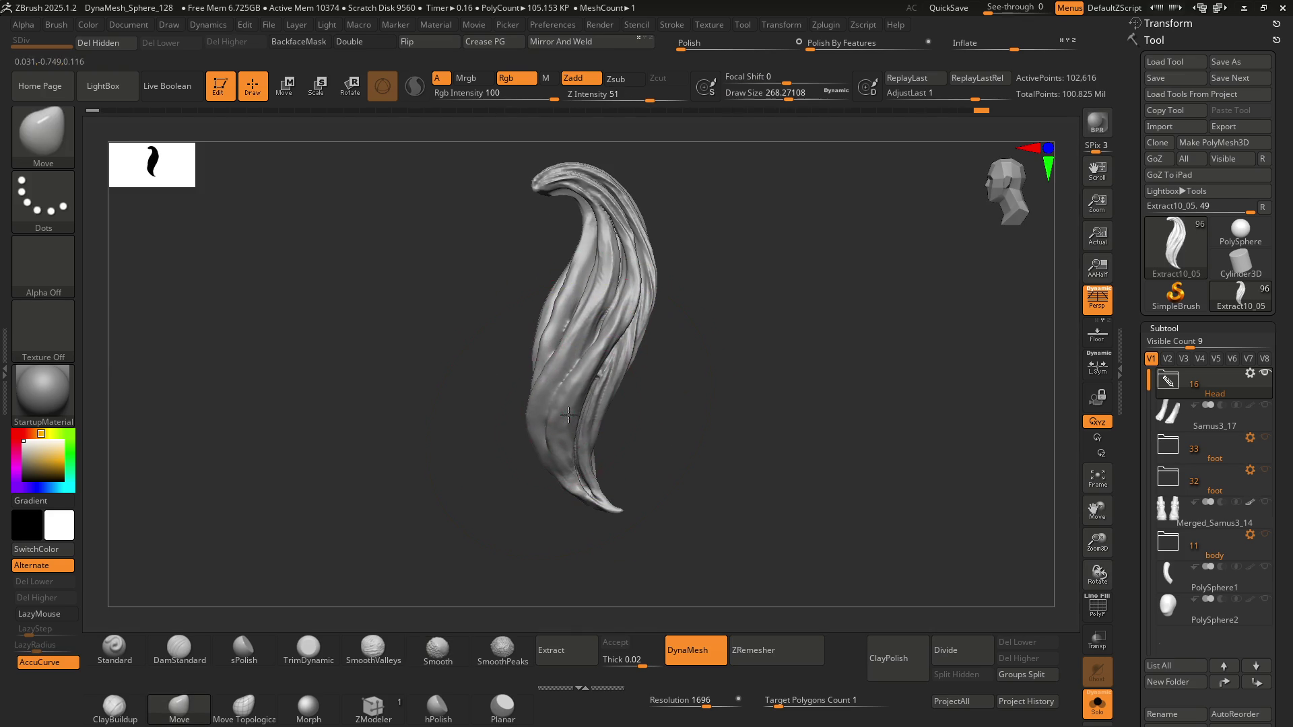
Pull and nudge the lower, left-centre and upper-right strands into a flowing curve
{"action": "left_click_drag", "start_coordinate": [577, 476], "coordinate": [555, 389]}
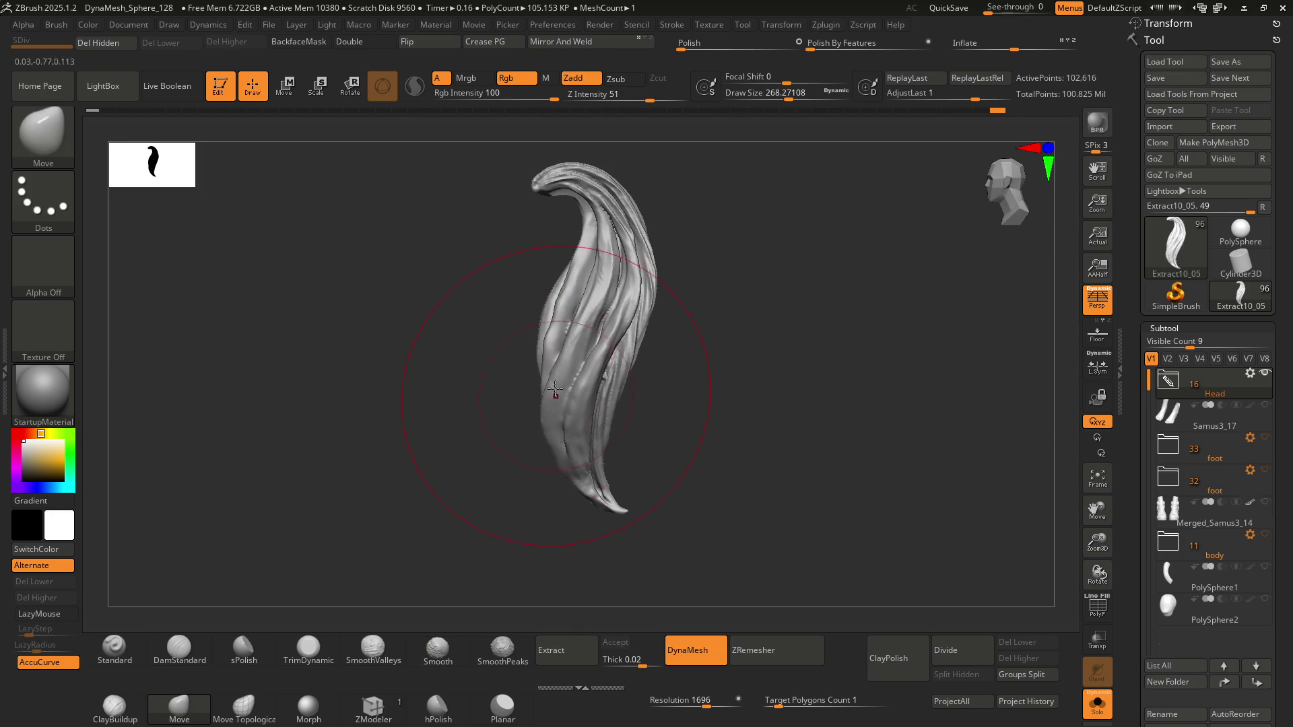
{"action": "left_click_drag", "start_coordinate": [545, 336], "coordinate": [547, 345]}
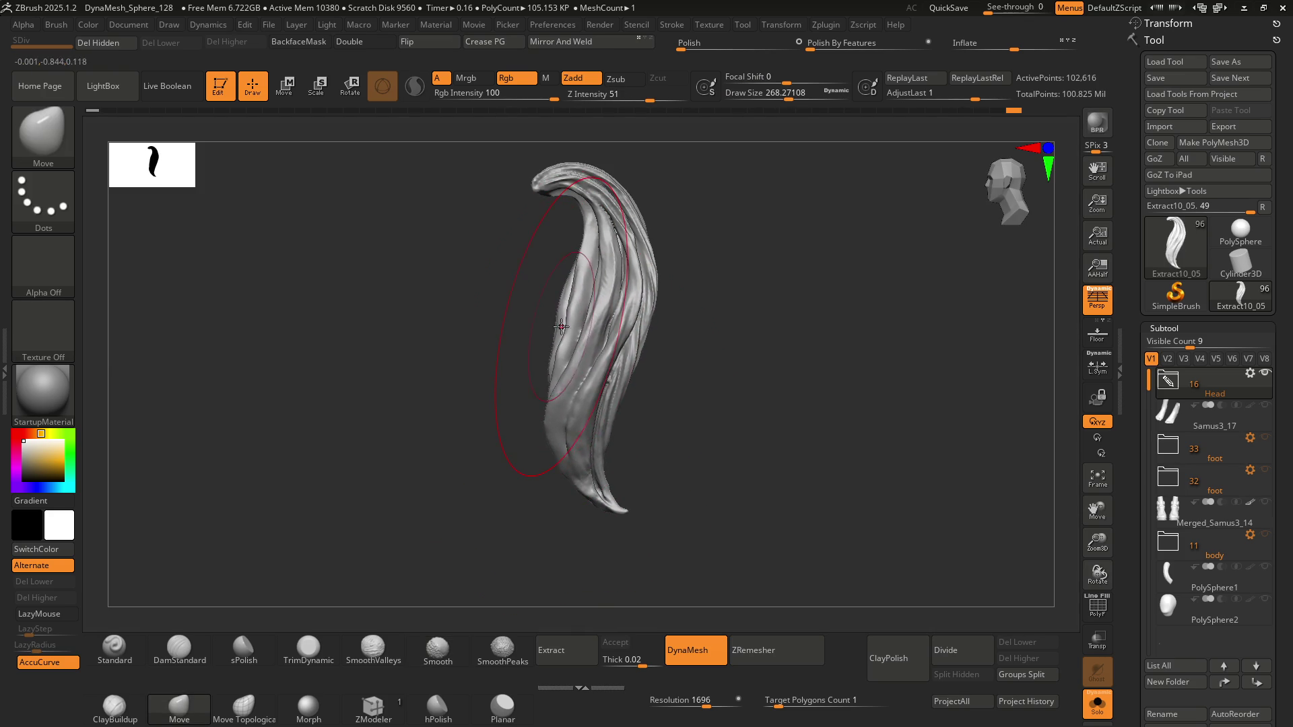
{"action": "left_click_drag", "start_coordinate": [642, 279], "coordinate": [639, 284]}
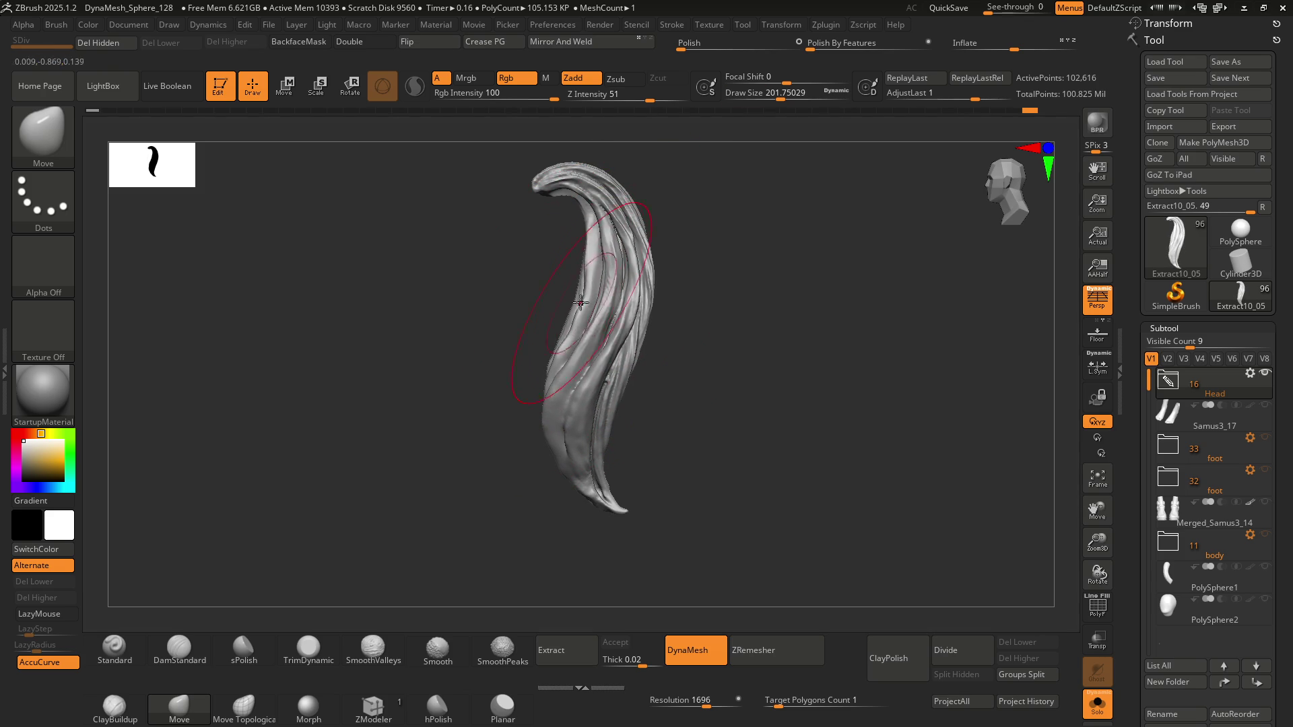
{"action": "left_click_drag", "start_coordinate": [581, 303], "coordinate": [596, 286]}
{"action": "left_click_drag", "start_coordinate": [609, 359], "coordinate": [550, 343]}
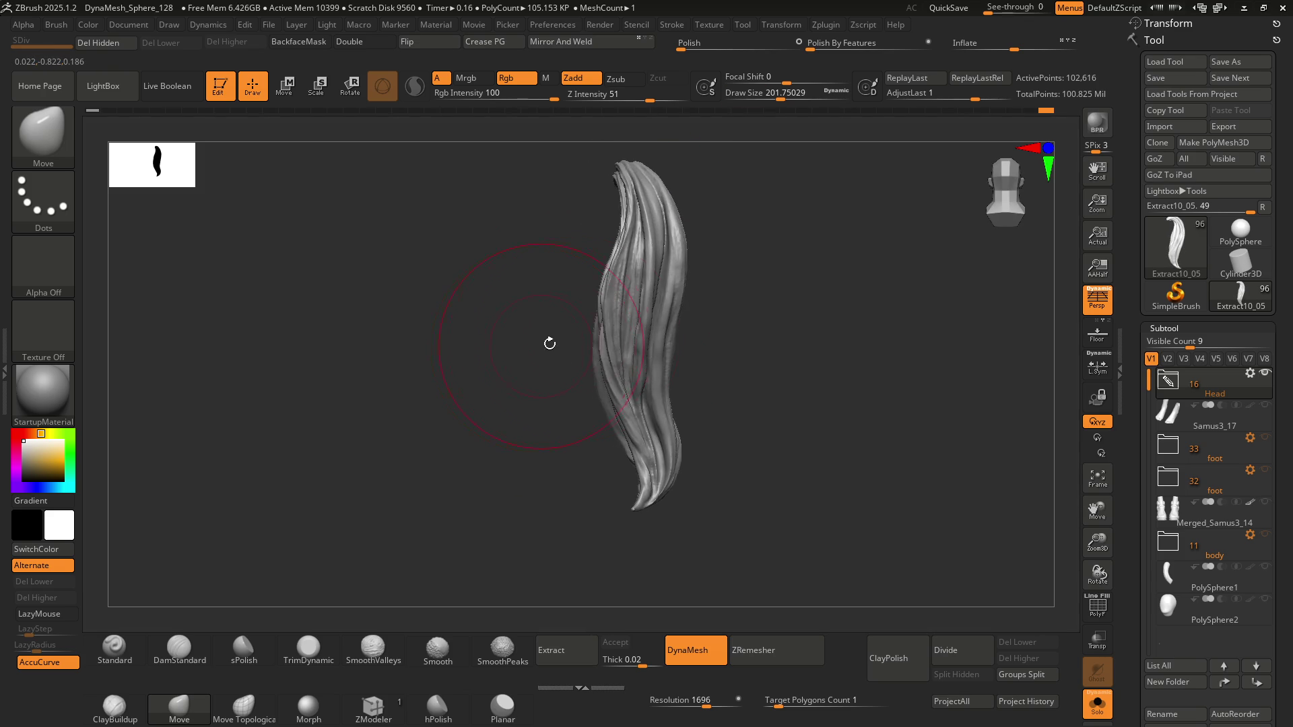
{"action": "mouse_move", "coordinate": [615, 318]}
{"action": "left_mouse_down"}
{"action": "mouse_move", "coordinate": [577, 323]}
{"action": "mouse_move", "coordinate": [716, 312]}
{"action": "mouse_move", "coordinate": [592, 335]}
{"action": "mouse_move", "coordinate": [586, 374]}
{"action": "left_mouse_up"}
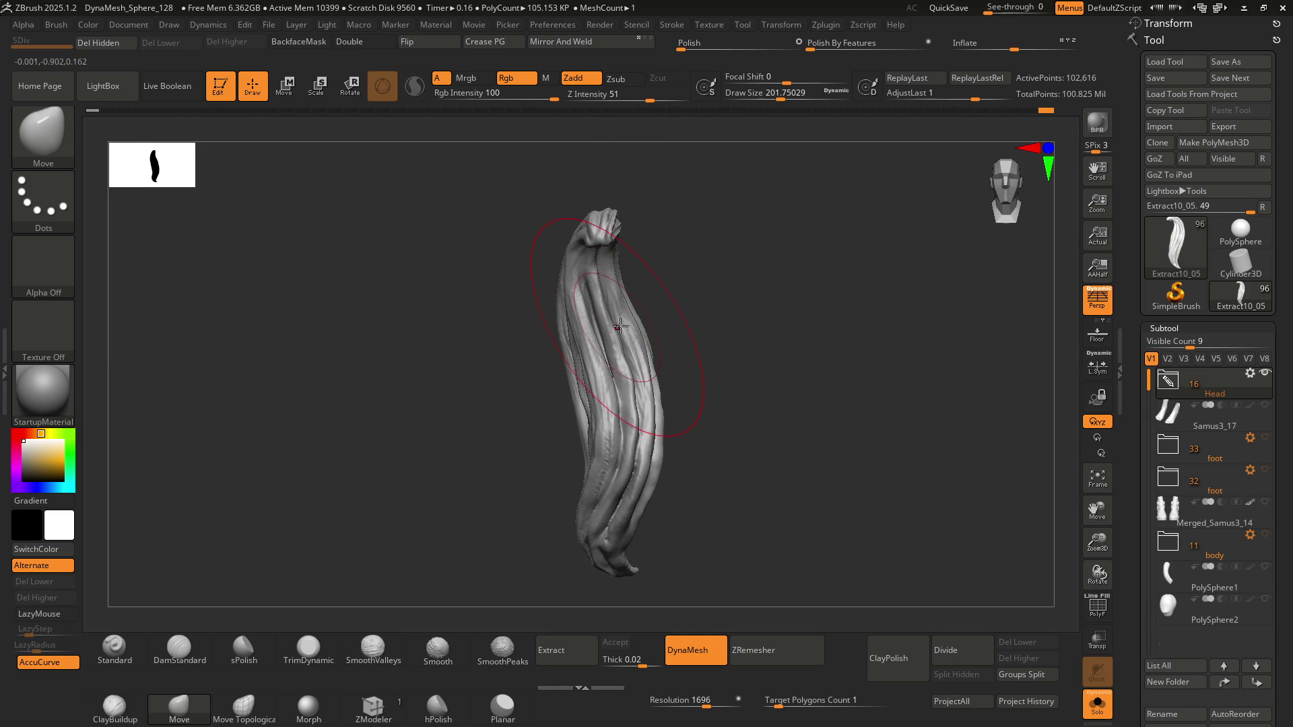
{"action": "mouse_move", "coordinate": [620, 326]}
{"action": "left_mouse_down"}
{"action": "mouse_move", "coordinate": [548, 375]}
{"action": "mouse_move", "coordinate": [635, 317]}
{"action": "mouse_move", "coordinate": [560, 312]}
{"action": "left_mouse_up"}
Reduce the Move brush Draw Size to about 132
{"action": "key", "text": "s"}
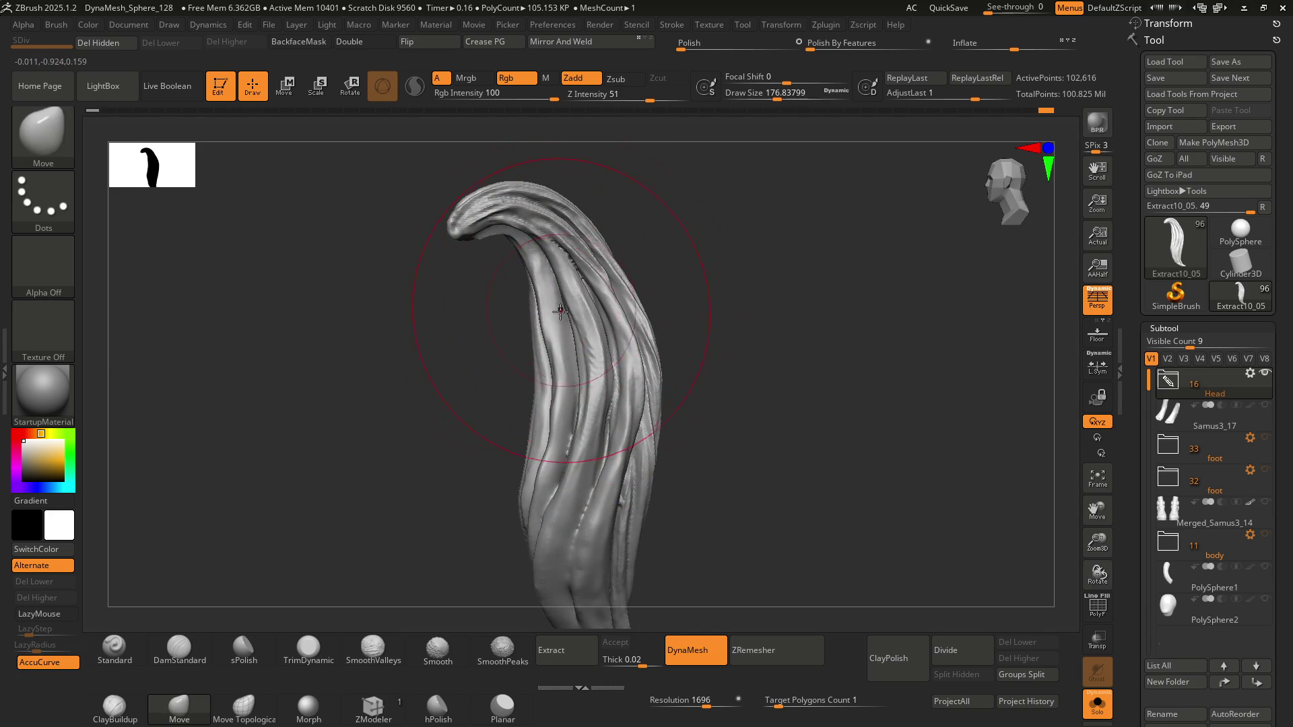
{"action": "key", "text": "s"}
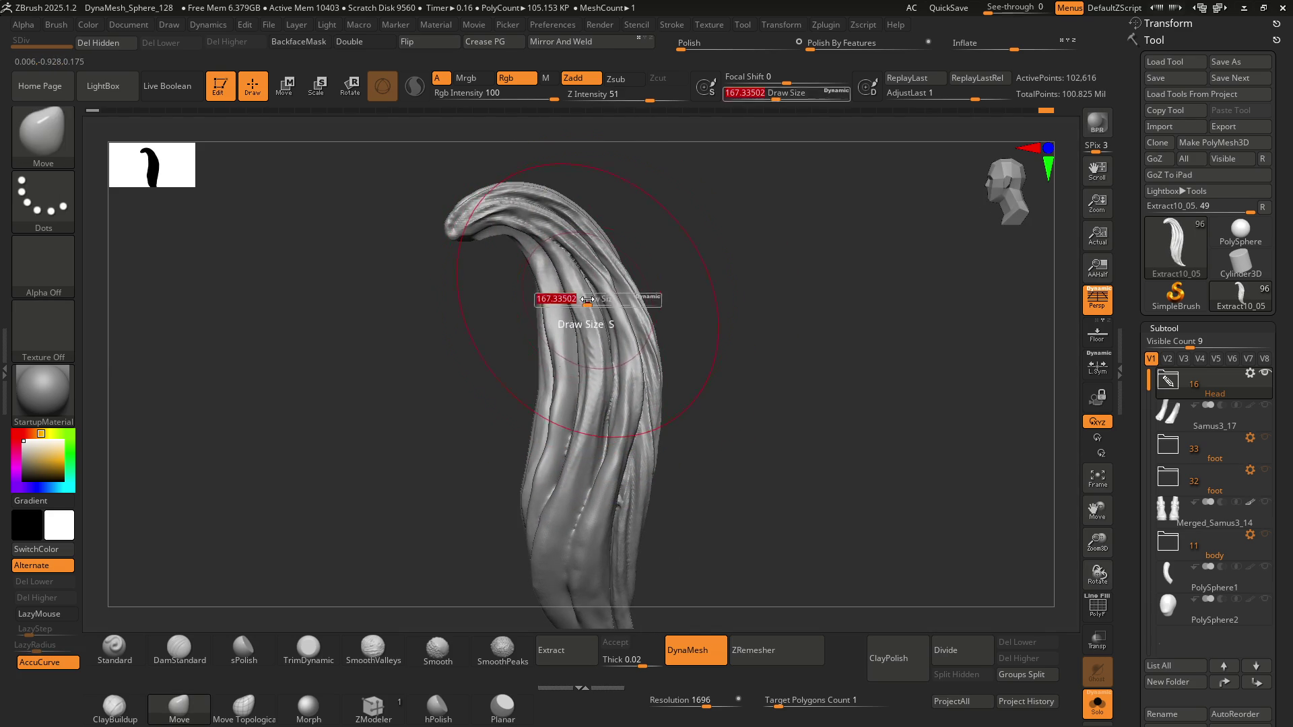
{"action": "mouse_move", "coordinate": [596, 294]}
{"action": "left_mouse_down"}
{"action": "mouse_move", "coordinate": [565, 310]}
{"action": "mouse_move", "coordinate": [614, 283]}
{"action": "mouse_move", "coordinate": [670, 304]}
{"action": "mouse_move", "coordinate": [557, 303]}
{"action": "mouse_move", "coordinate": [587, 322]}
{"action": "mouse_move", "coordinate": [566, 317]}
{"action": "mouse_move", "coordinate": [568, 335]}
{"action": "left_mouse_up"}
{"action": "key", "text": "s"}
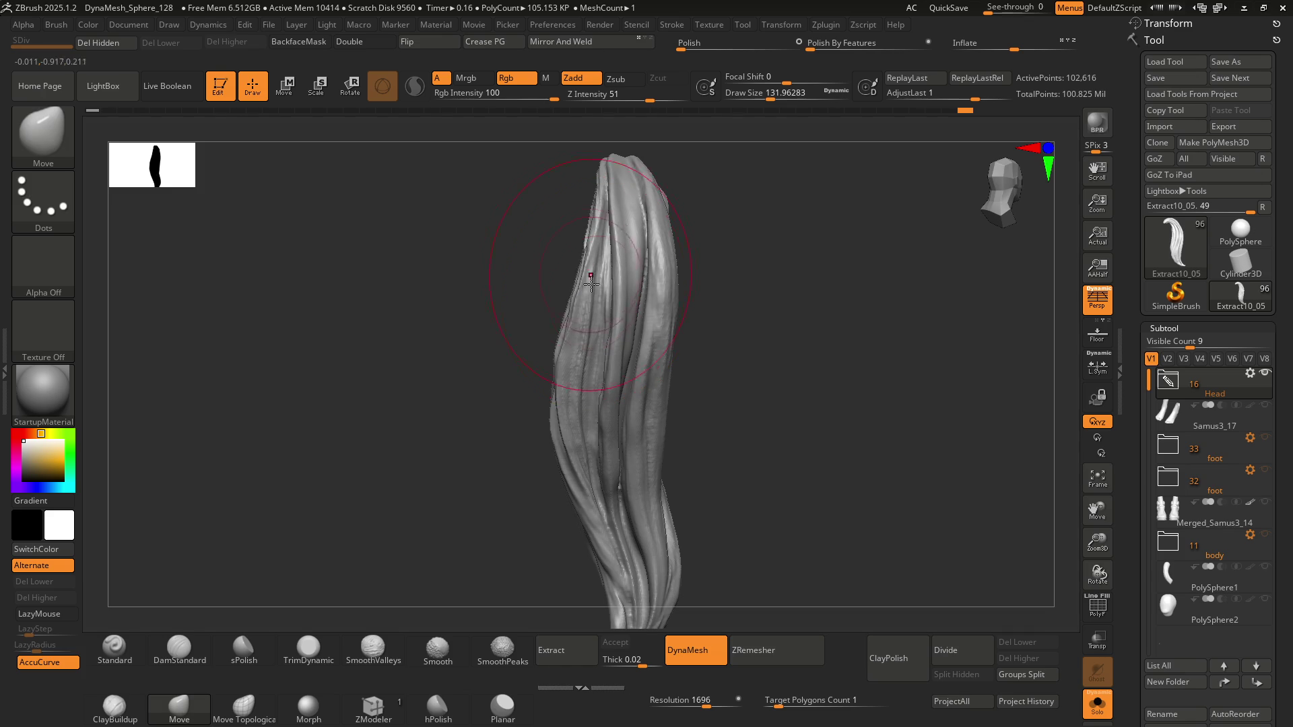
{"action": "mouse_move", "coordinate": [590, 283]}
{"action": "left_mouse_down"}
{"action": "mouse_move", "coordinate": [577, 289]}
{"action": "mouse_move", "coordinate": [727, 309]}
{"action": "mouse_move", "coordinate": [621, 335]}
{"action": "mouse_move", "coordinate": [522, 336]}
{"action": "mouse_move", "coordinate": [704, 297]}
{"action": "left_mouse_up"}
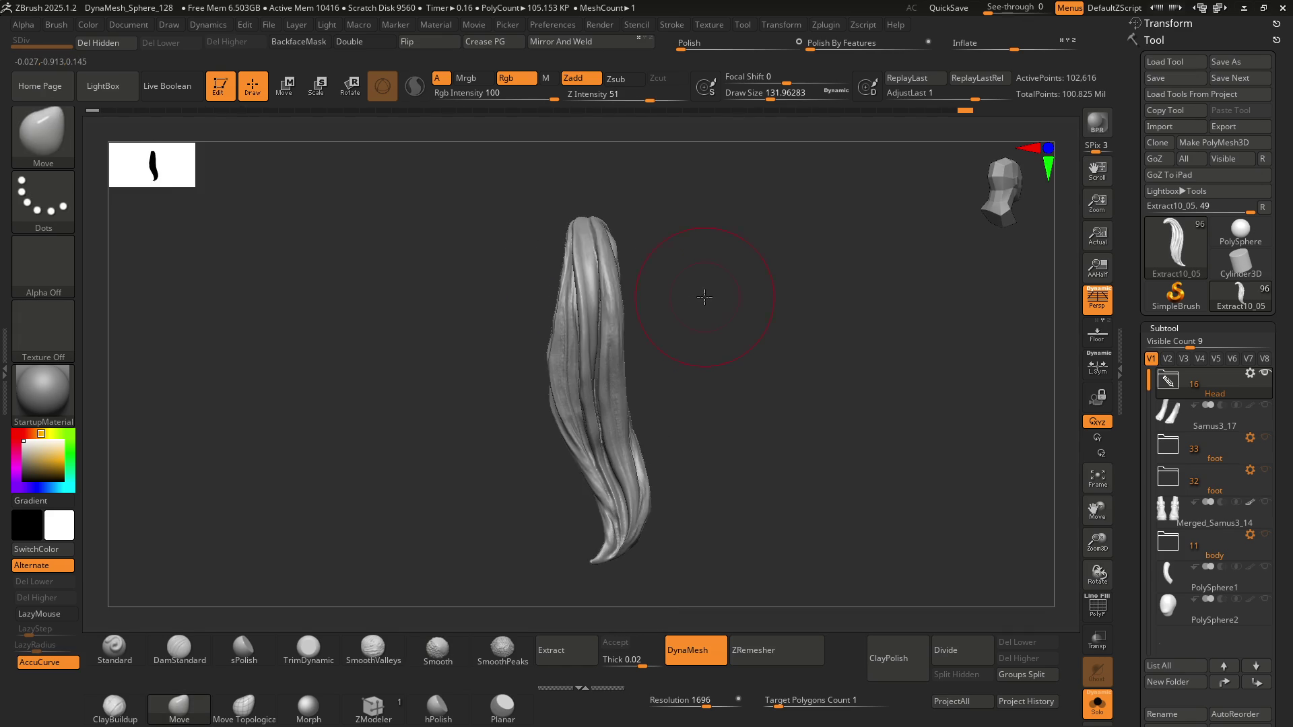
{"action": "mouse_move", "coordinate": [628, 228]}
{"action": "left_mouse_down"}
{"action": "mouse_move", "coordinate": [606, 283]}
{"action": "mouse_move", "coordinate": [628, 316]}
{"action": "mouse_move", "coordinate": [621, 296]}
{"action": "mouse_move", "coordinate": [579, 290]}
{"action": "mouse_move", "coordinate": [670, 245]}
{"action": "mouse_move", "coordinate": [626, 310]}
{"action": "mouse_move", "coordinate": [634, 283]}
{"action": "mouse_move", "coordinate": [664, 303]}
{"action": "mouse_move", "coordinate": [683, 350]}
{"action": "mouse_move", "coordinate": [678, 398]}
{"action": "mouse_move", "coordinate": [662, 294]}
{"action": "mouse_move", "coordinate": [622, 338]}
{"action": "mouse_move", "coordinate": [652, 343]}
{"action": "mouse_move", "coordinate": [606, 320]}
{"action": "mouse_move", "coordinate": [626, 390]}
{"action": "mouse_move", "coordinate": [606, 323]}
{"action": "mouse_move", "coordinate": [627, 334]}
{"action": "left_mouse_up"}
{"action": "key", "text": "s"}
Switch to ClayBuildup and lay a clay stroke along the upper strand near the bend
{"action": "key", "text": "b"}
{"action": "key", "text": "d"}
{"action": "key", "text": "s"}
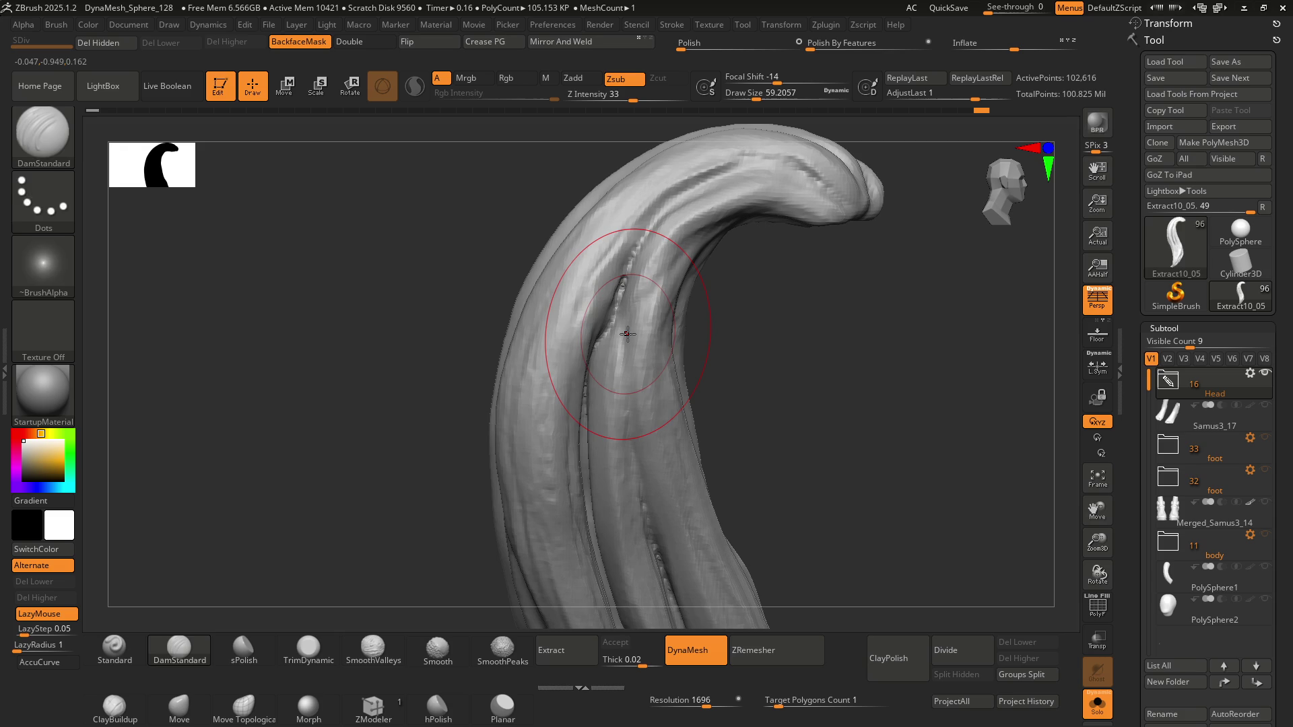
{"action": "key", "text": "b"}
{"action": "key", "text": "c"}
{"action": "key", "text": "b"}
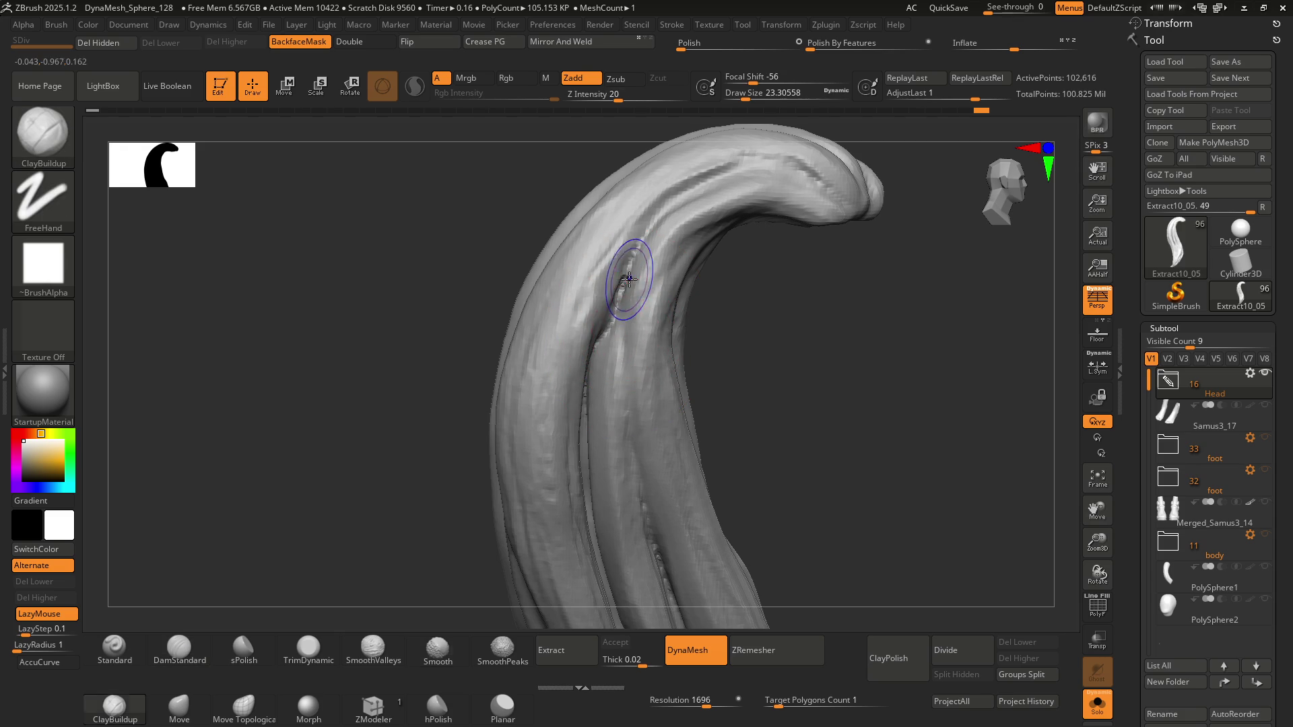
{"action": "key", "text": "shift"}
{"action": "right_click_drag", "start_coordinate": [592, 369], "coordinate": [620, 308]}
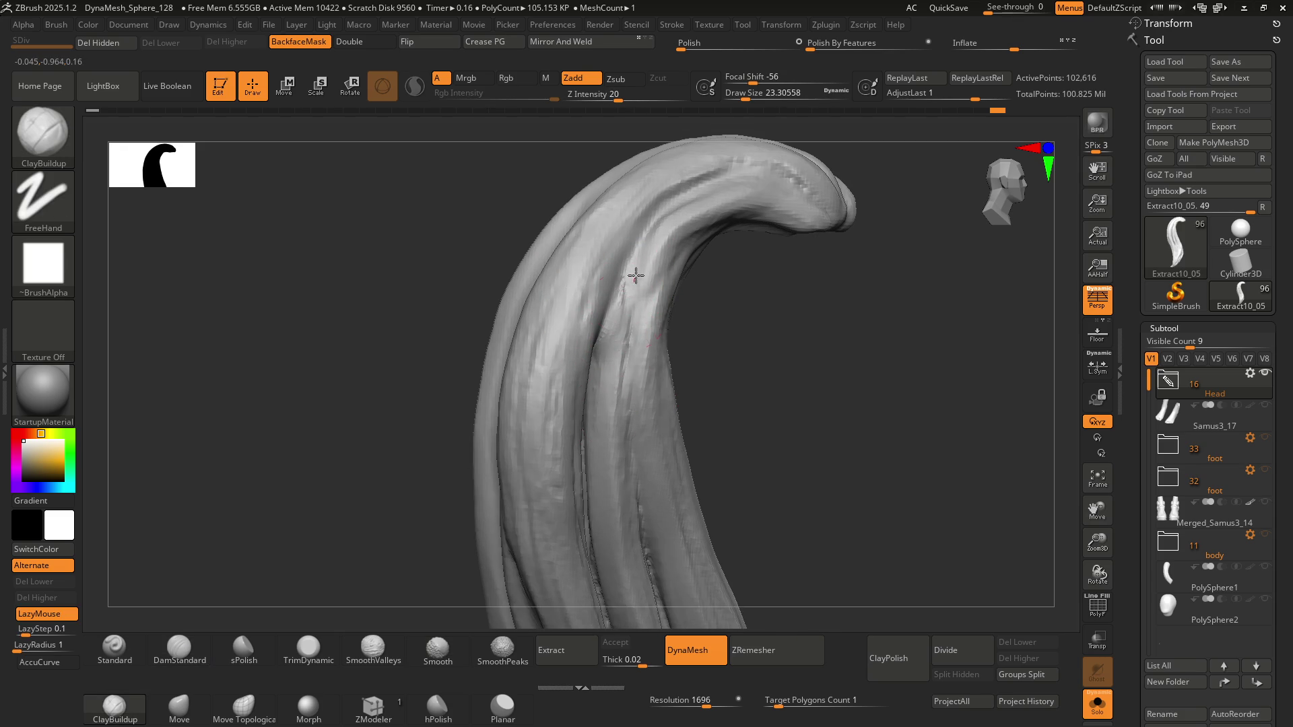
{"action": "right_click_drag", "start_coordinate": [653, 282], "coordinate": [646, 304]}
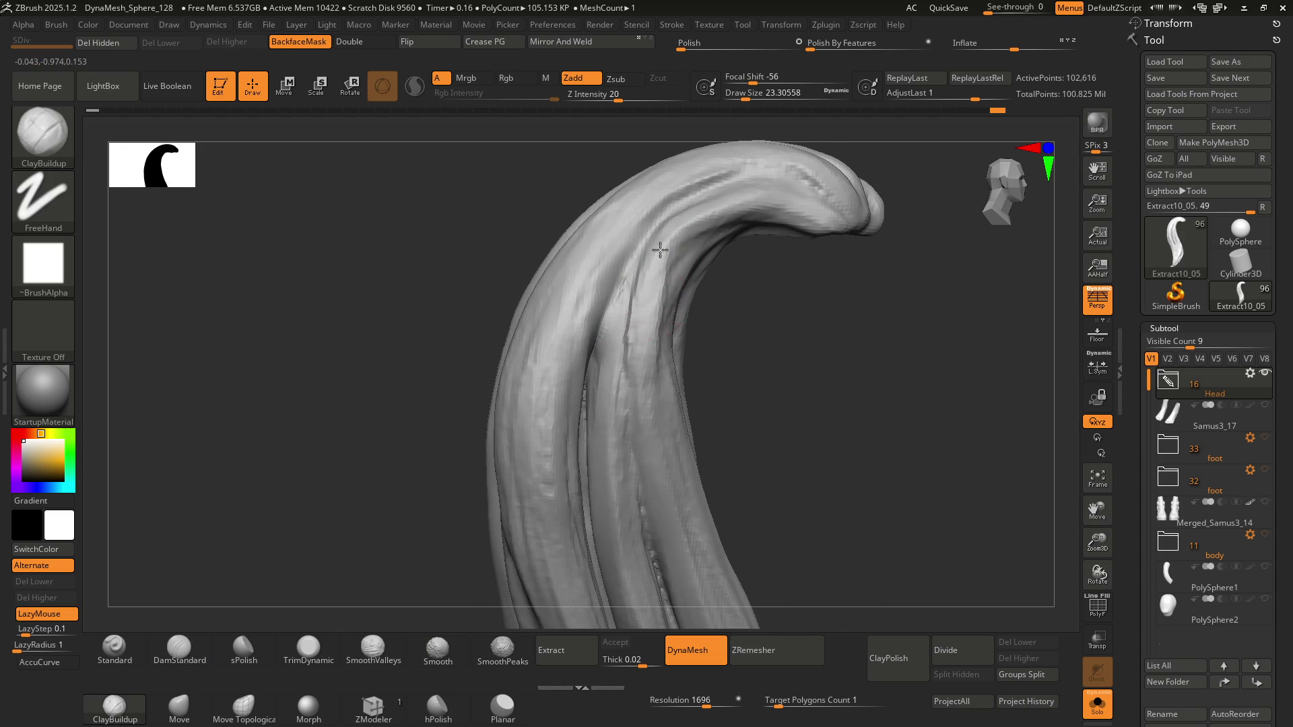
{"action": "left_click_drag", "start_coordinate": [639, 464], "coordinate": [640, 307]}
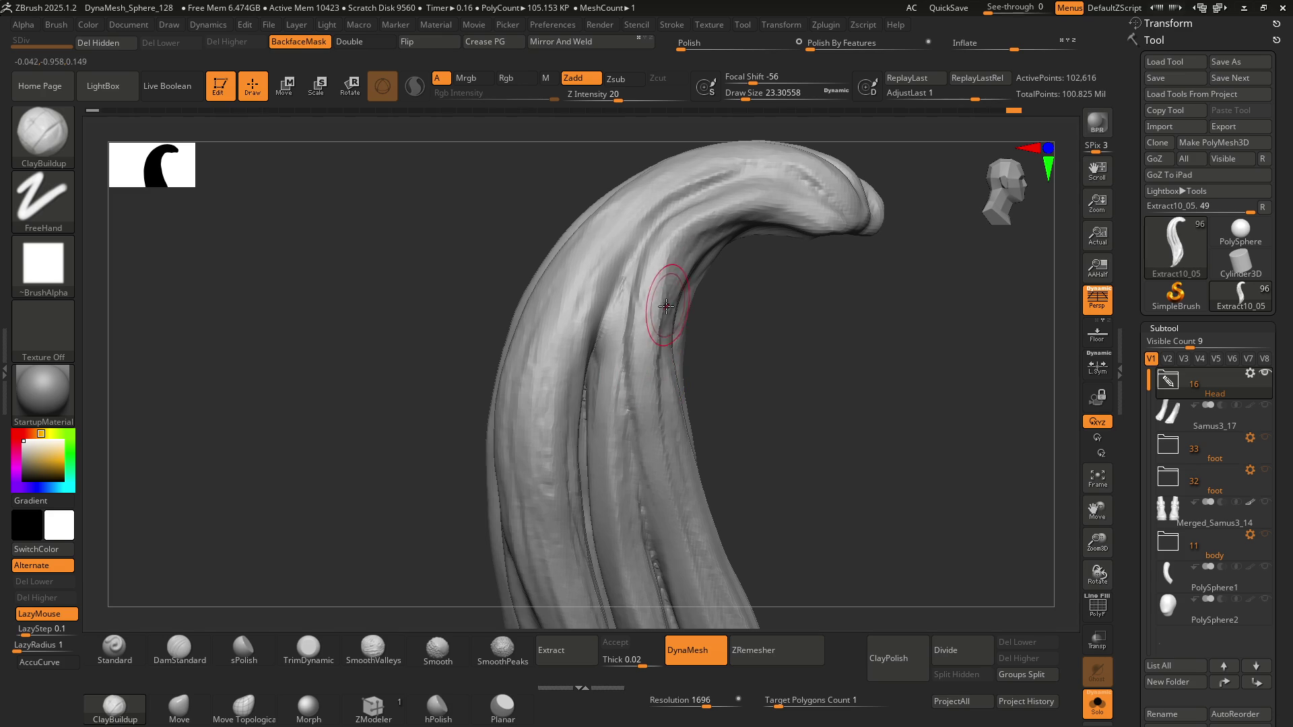
{"action": "mouse_move", "coordinate": [666, 306]}
{"action": "right_mouse_down"}
{"action": "mouse_move", "coordinate": [672, 289]}
{"action": "mouse_move", "coordinate": [640, 276]}
{"action": "mouse_move", "coordinate": [662, 297]}
{"action": "right_mouse_up"}
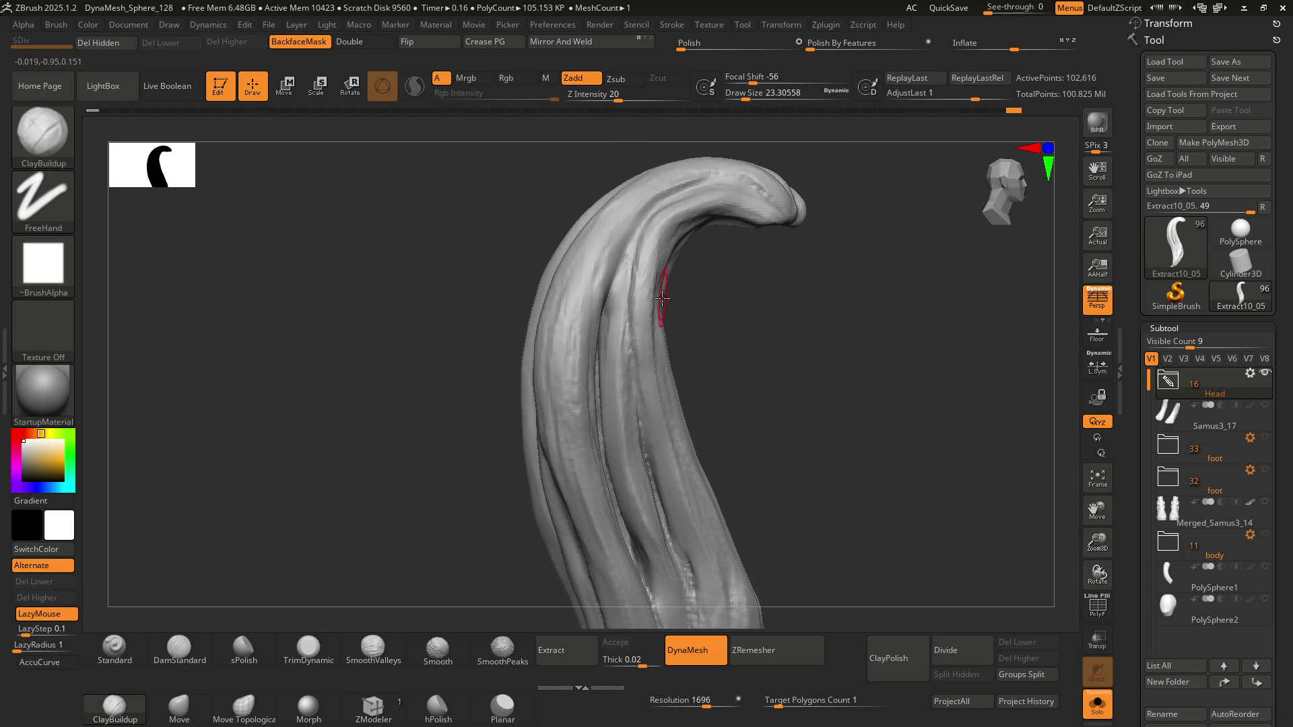
Carve a DamStandard groove along the top of the hooked strand
{"action": "key", "text": "b"}
{"action": "key", "text": "d"}
{"action": "key", "text": "s"}
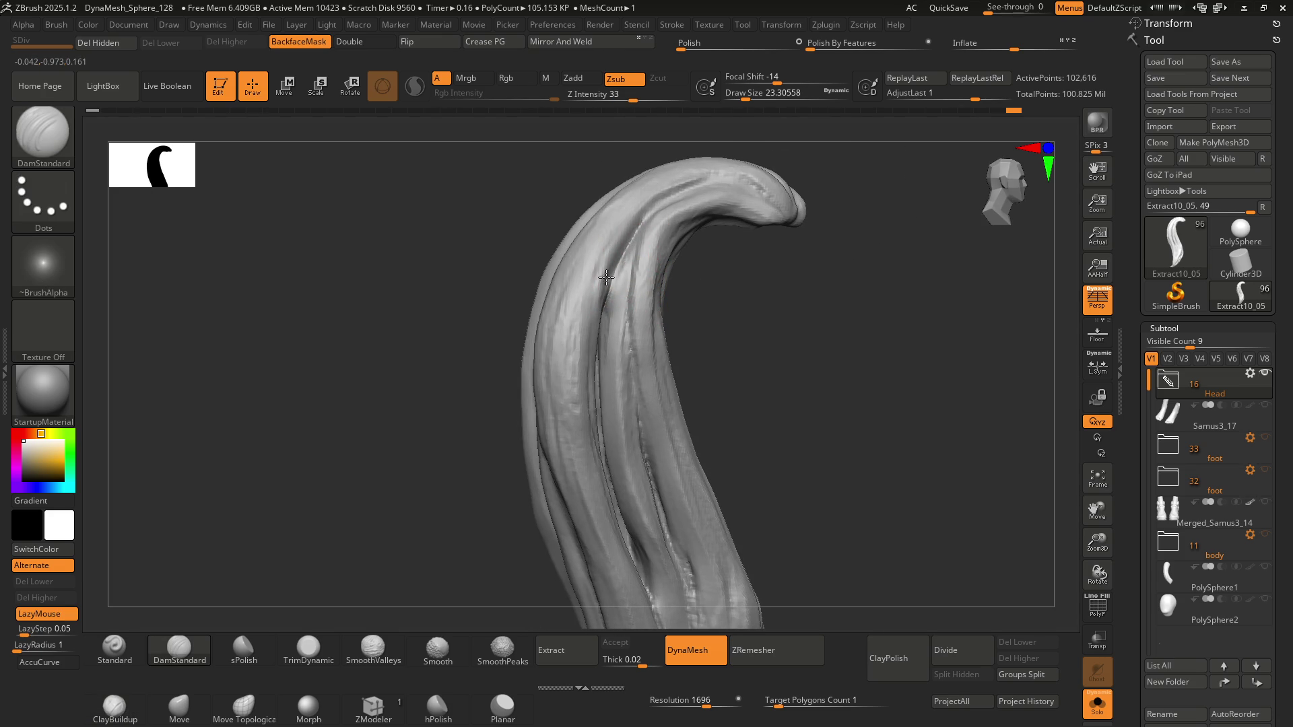
{"action": "mouse_move", "coordinate": [680, 189]}
{"action": "left_mouse_down"}
{"action": "mouse_move", "coordinate": [730, 177]}
{"action": "mouse_move", "coordinate": [778, 202]}
{"action": "left_mouse_up"}
{"action": "right_click_drag", "start_coordinate": [663, 232], "coordinate": [606, 296]}
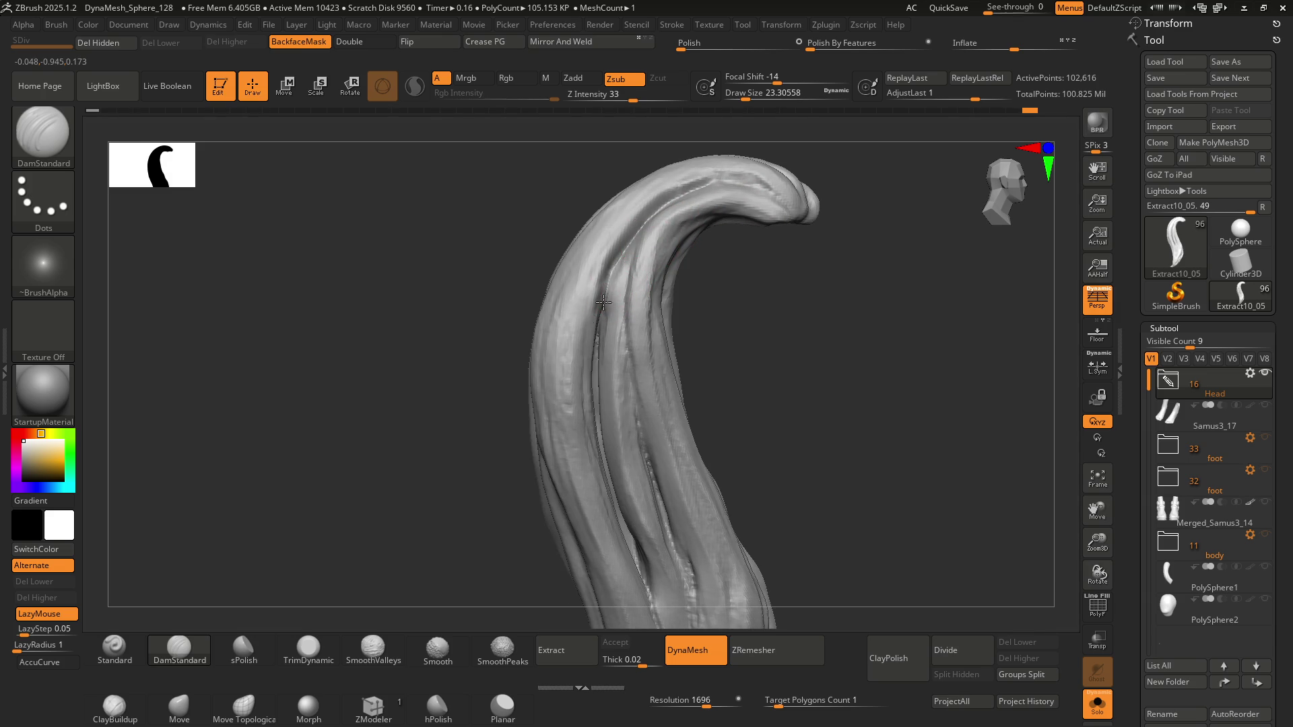
{"action": "mouse_move", "coordinate": [642, 249]}
{"action": "right_mouse_down"}
{"action": "mouse_move", "coordinate": [629, 283]}
{"action": "mouse_move", "coordinate": [640, 317]}
{"action": "mouse_move", "coordinate": [614, 361]}
{"action": "right_mouse_up"}
Switch to ClayBuildup, smooth near the groove and enlarge the brush to about 39
{"action": "key", "text": "shift"}
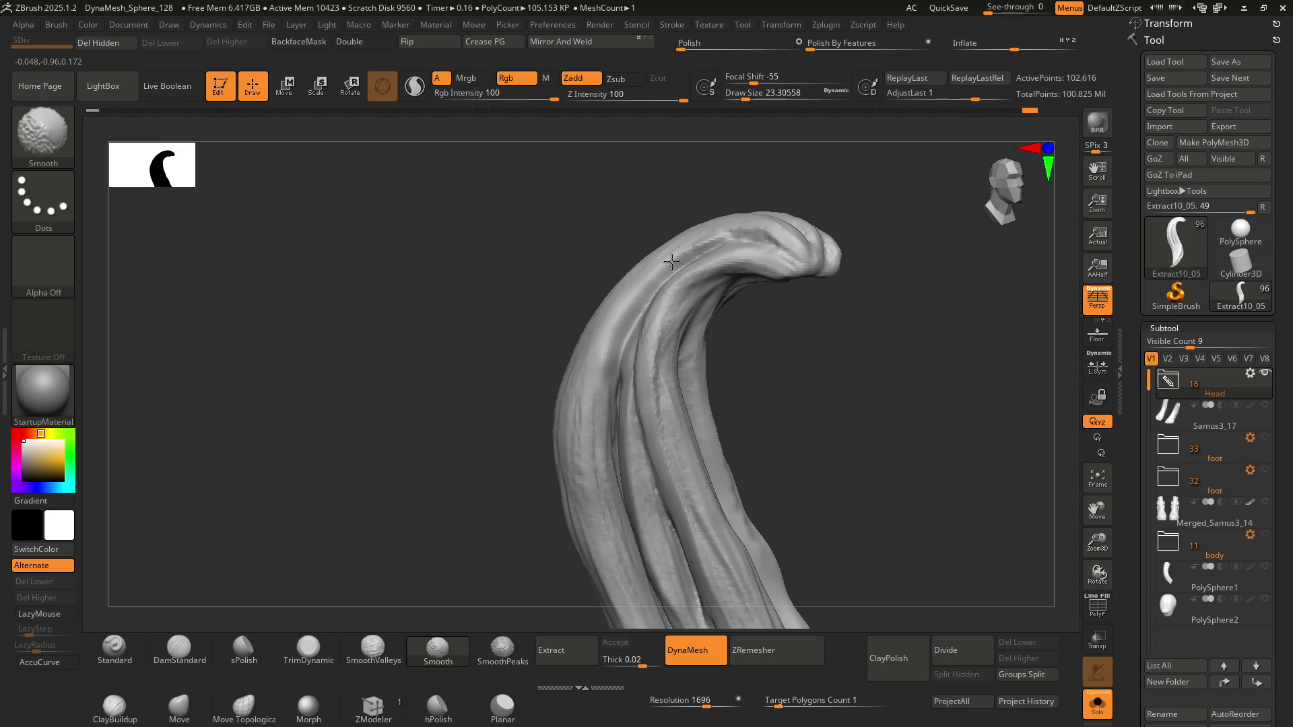
{"action": "key", "text": "b"}
{"action": "key", "text": "c"}
Switch back to DamStandard and smooth the surface next to the groove
{"action": "key", "text": "b"}
{"action": "mouse_move", "coordinate": [686, 262]}
{"action": "right_mouse_down"}
{"action": "mouse_move", "coordinate": [641, 363]}
{"action": "mouse_move", "coordinate": [646, 379]}
{"action": "right_mouse_up"}
{"action": "key", "text": "shift"}
{"action": "mouse_move", "coordinate": [643, 326]}
{"action": "right_mouse_down"}
{"action": "mouse_move", "coordinate": [618, 316]}
{"action": "mouse_move", "coordinate": [615, 332]}
{"action": "right_mouse_up"}
{"action": "key", "text": "s"}
{"action": "key", "text": "b"}
{"action": "key", "text": "d"}
{"action": "key", "text": "s"}
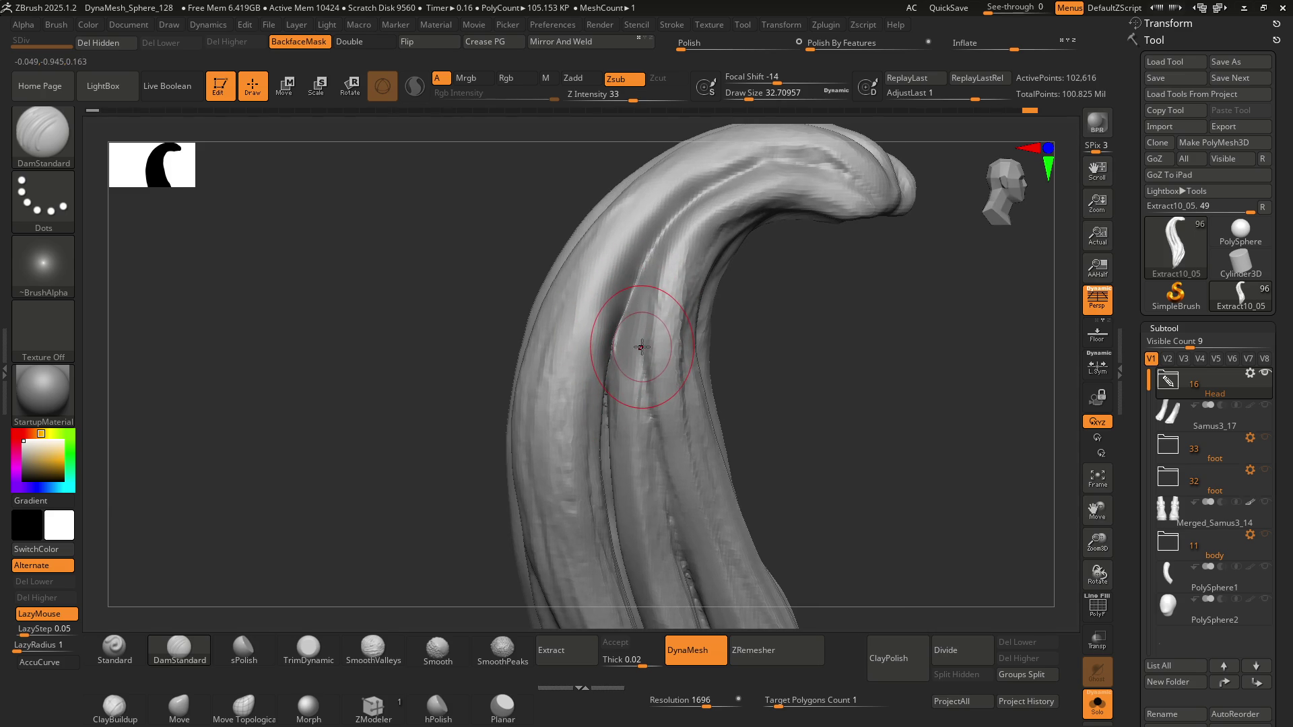
{"action": "key", "text": "shift"}
{"action": "right_click_drag", "start_coordinate": [634, 346], "coordinate": [615, 367]}
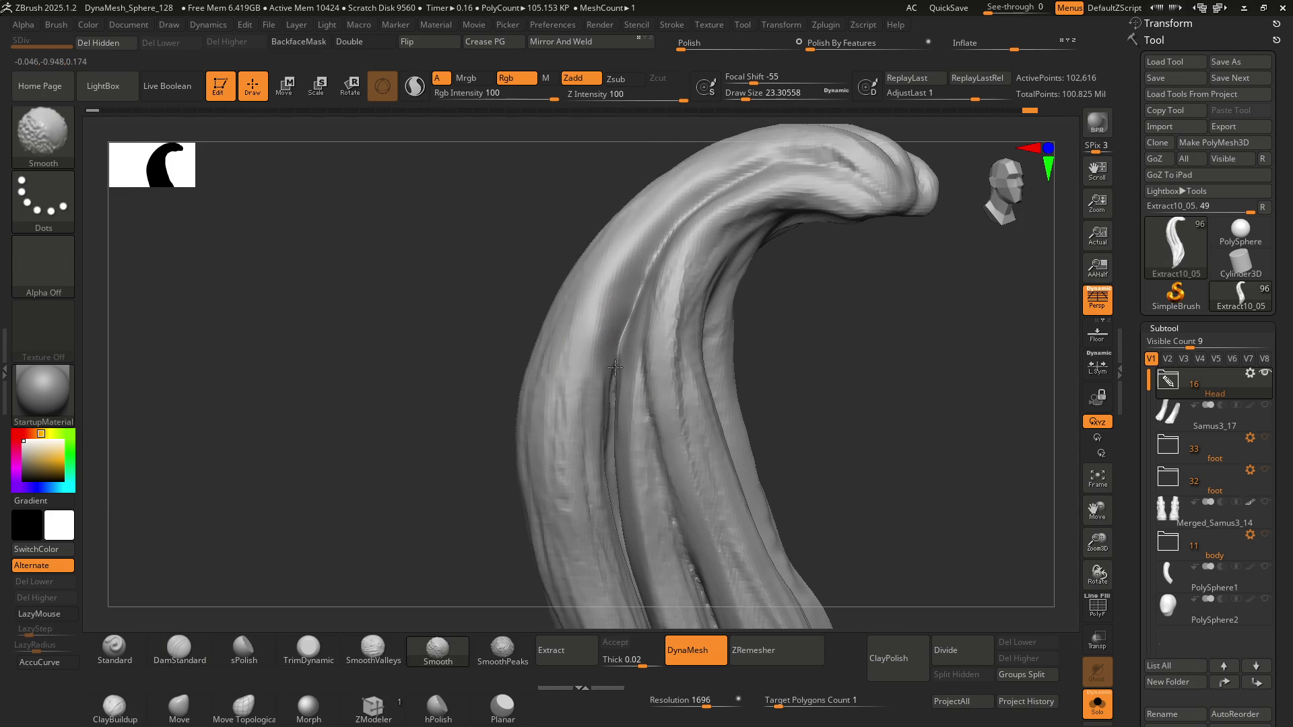
Switch to ClayBuildup and orbit around the ponytail, zooming in on the strand's folds
{"action": "key", "text": "b"}
{"action": "key", "text": "c"}
{"action": "key", "text": "b"}
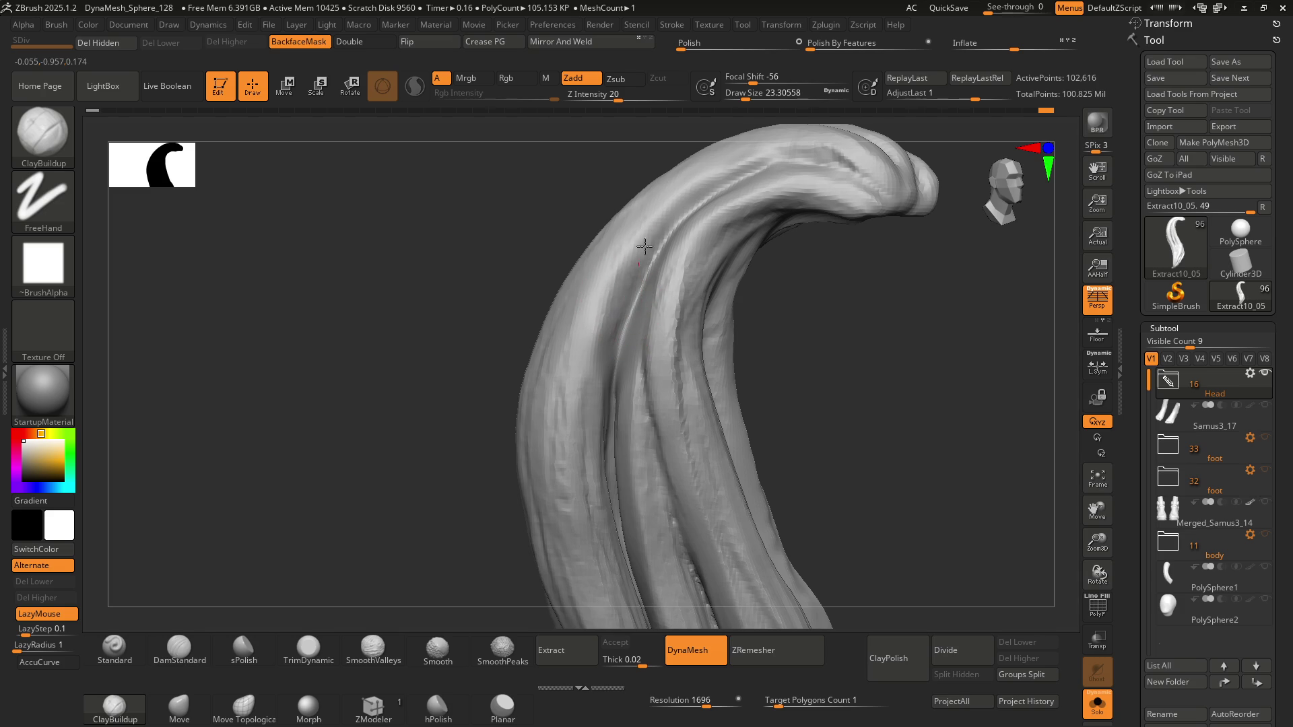
{"action": "mouse_move", "coordinate": [637, 251]}
{"action": "right_mouse_down"}
{"action": "mouse_move", "coordinate": [661, 243]}
{"action": "mouse_move", "coordinate": [660, 285]}
{"action": "mouse_move", "coordinate": [593, 398]}
{"action": "right_mouse_up"}
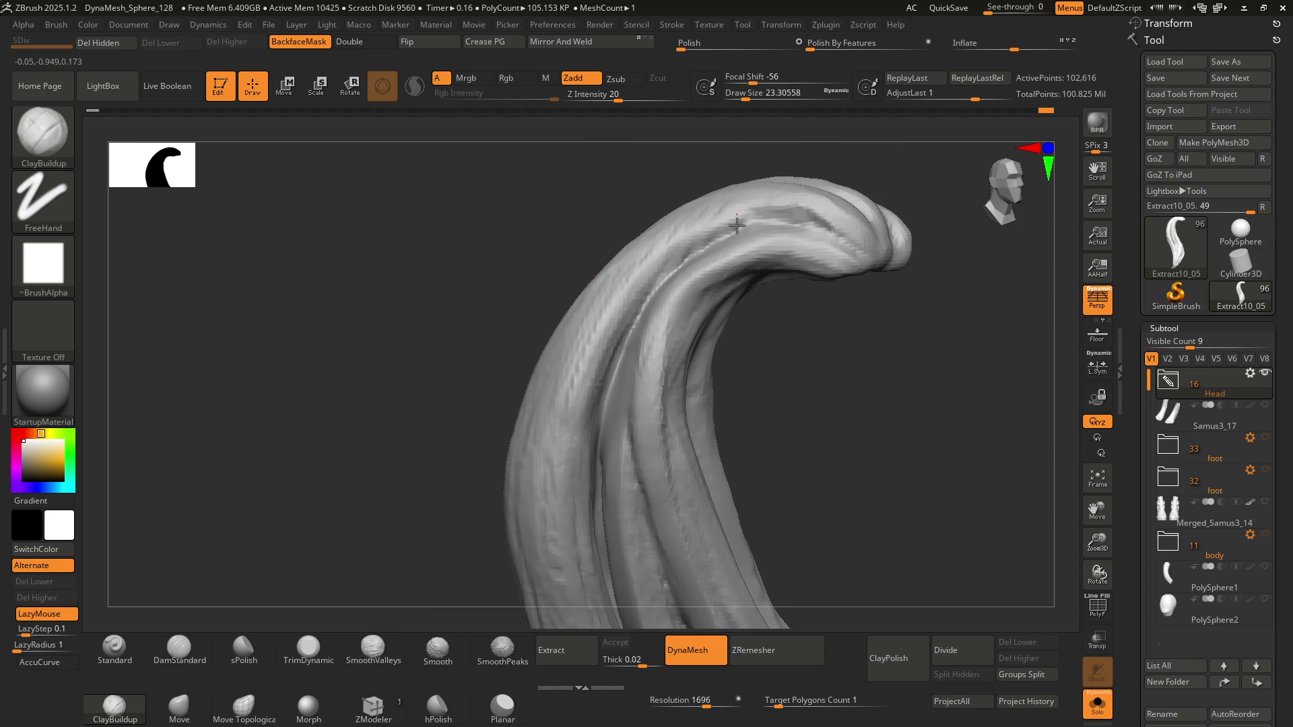
{"action": "mouse_move", "coordinate": [793, 218]}
{"action": "right_mouse_down"}
{"action": "mouse_move", "coordinate": [785, 280]}
{"action": "mouse_move", "coordinate": [655, 309]}
{"action": "right_mouse_up"}
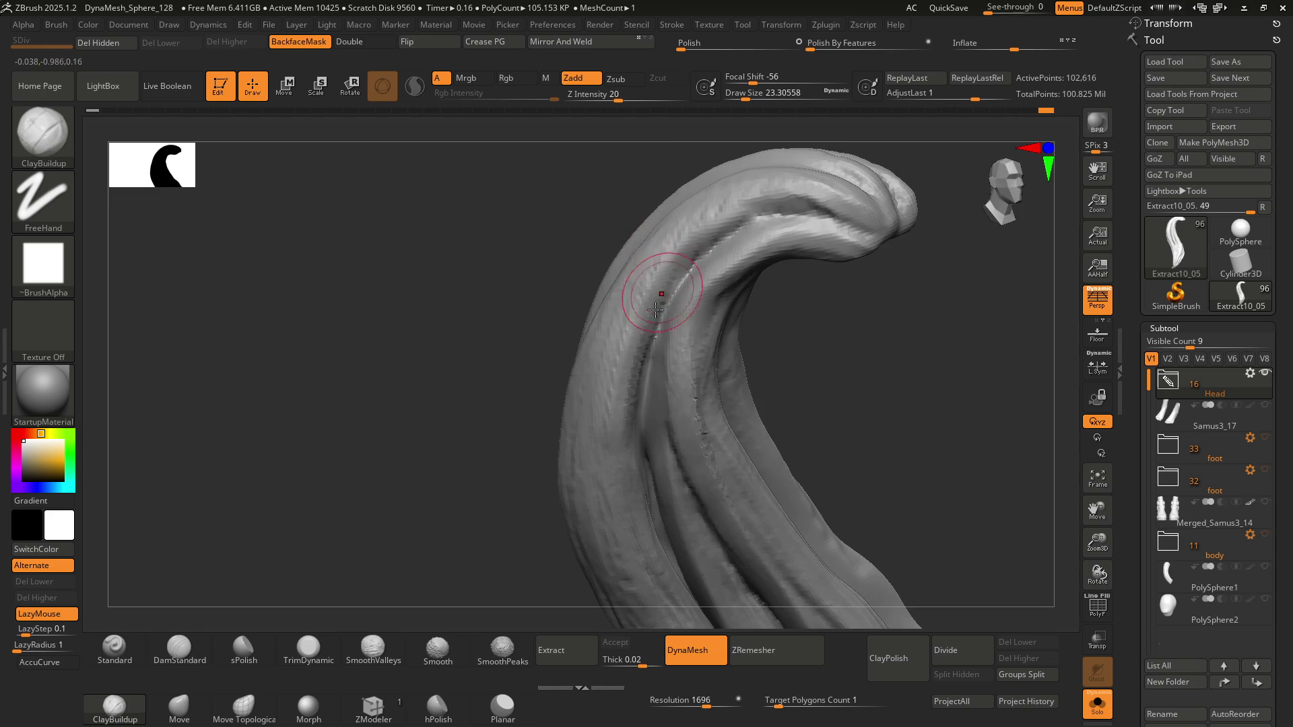
{"action": "mouse_move", "coordinate": [618, 378]}
{"action": "right_mouse_down"}
{"action": "mouse_move", "coordinate": [681, 264]}
{"action": "mouse_move", "coordinate": [611, 221]}
{"action": "mouse_move", "coordinate": [636, 259]}
{"action": "right_mouse_up"}
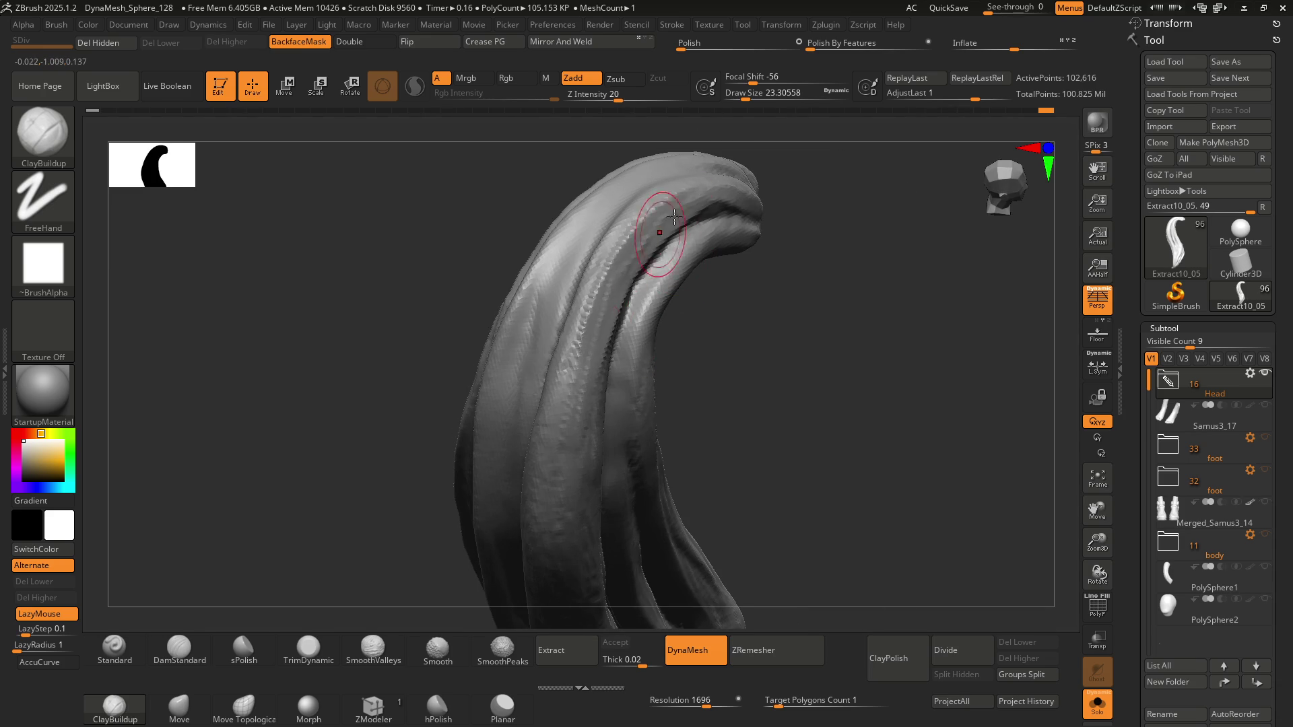
{"action": "right_click_drag", "start_coordinate": [592, 390], "coordinate": [611, 307]}
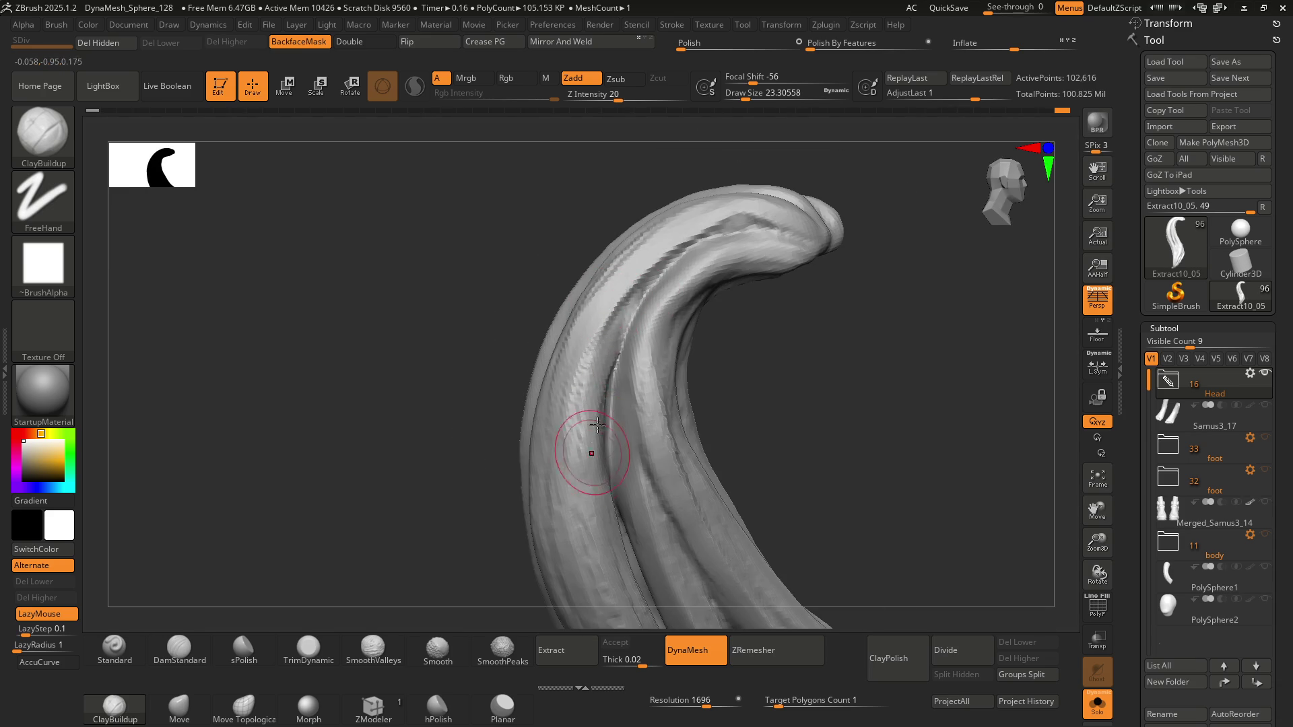
{"action": "mouse_move", "coordinate": [586, 453]}
{"action": "right_mouse_down"}
{"action": "mouse_move", "coordinate": [664, 337]}
{"action": "mouse_move", "coordinate": [581, 214]}
{"action": "mouse_move", "coordinate": [646, 296]}
{"action": "mouse_move", "coordinate": [626, 316]}
{"action": "mouse_move", "coordinate": [619, 297]}
{"action": "mouse_move", "coordinate": [591, 339]}
{"action": "right_mouse_up"}
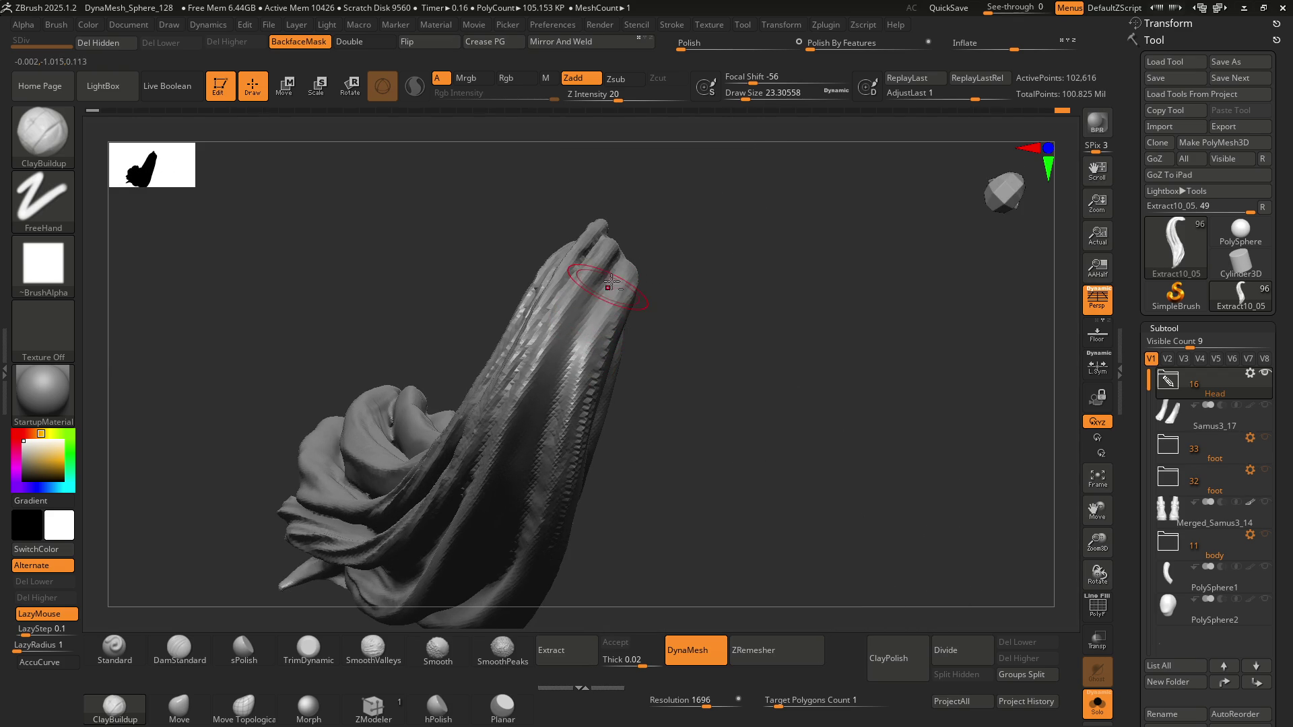
{"action": "right_click_drag", "start_coordinate": [609, 283], "coordinate": [566, 328]}
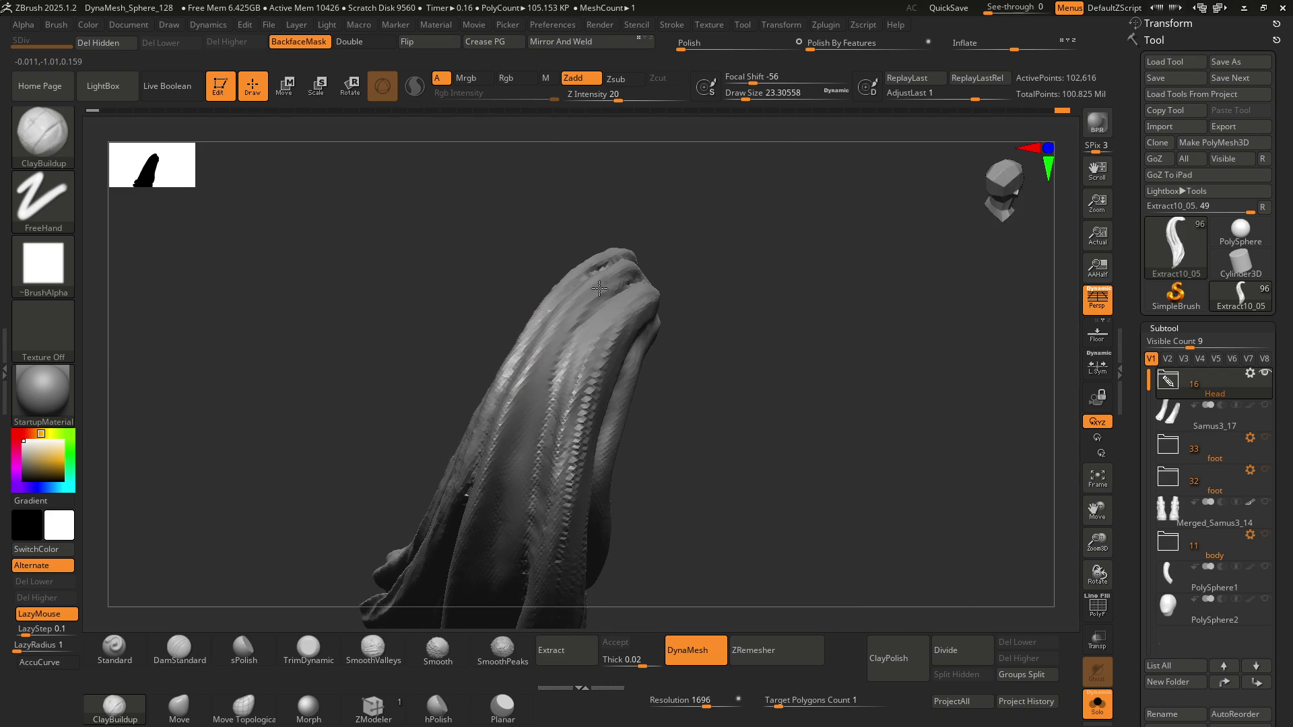
{"action": "right_click_drag", "start_coordinate": [552, 388], "coordinate": [547, 399]}
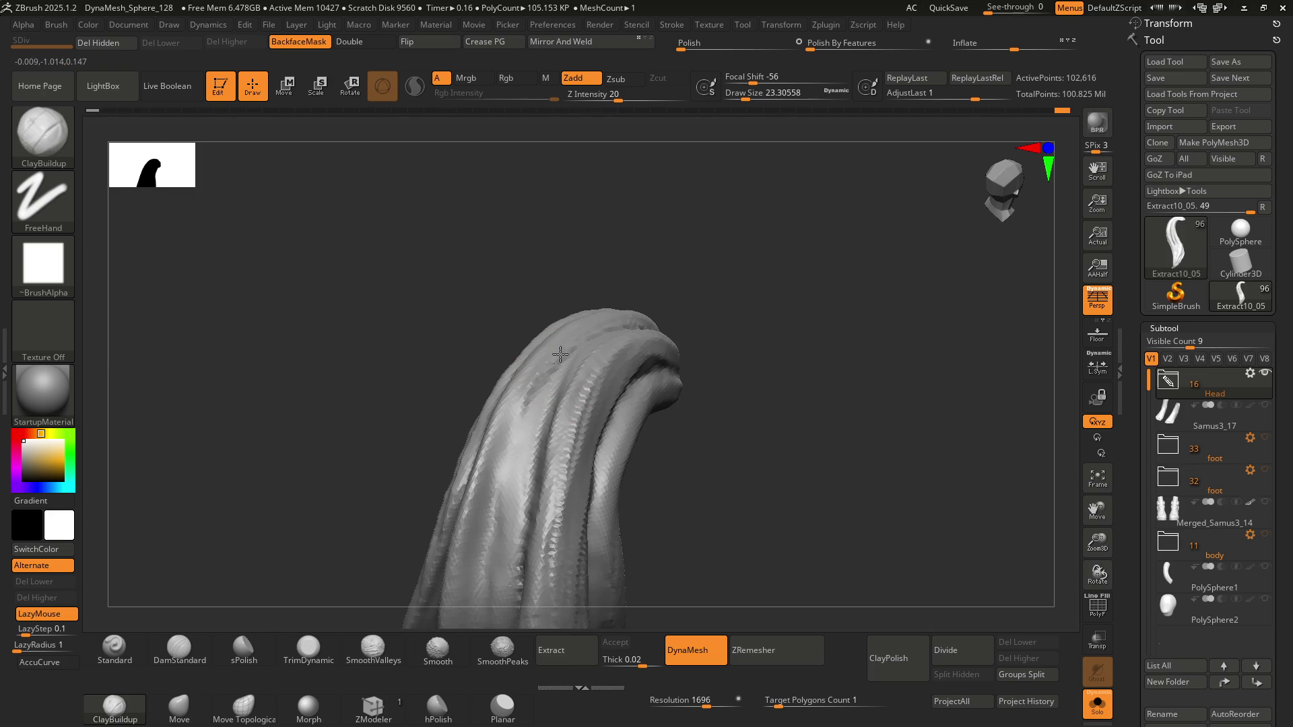
{"action": "mouse_move", "coordinate": [485, 496]}
{"action": "right_mouse_down", "text": "alt"}
{"action": "mouse_move", "coordinate": [603, 290]}
{"action": "mouse_move", "coordinate": [606, 375]}
{"action": "mouse_move", "coordinate": [700, 296]}
{"action": "mouse_move", "coordinate": [608, 337]}
{"action": "mouse_move", "coordinate": [612, 432]}
{"action": "mouse_move", "coordinate": [548, 303]}
{"action": "mouse_move", "coordinate": [569, 374]}
{"action": "right_mouse_up", "text": "alt"}
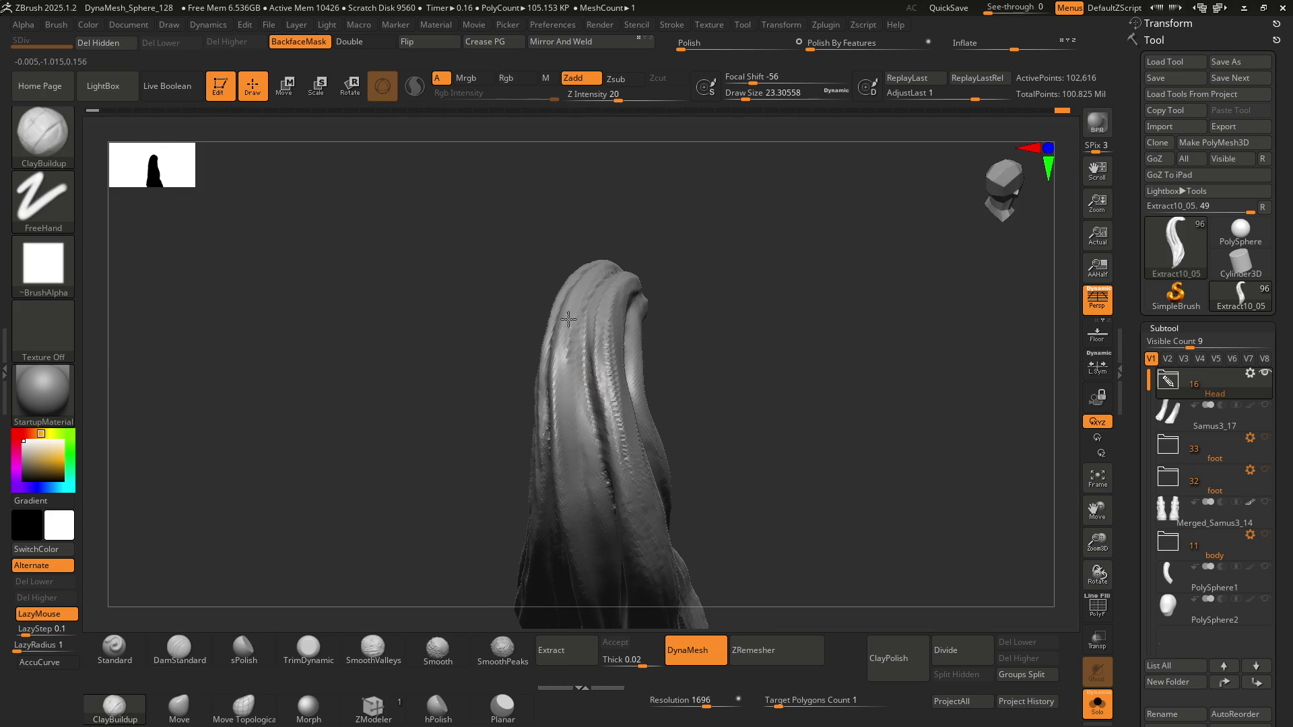
{"action": "mouse_move", "coordinate": [585, 554]}
{"action": "right_mouse_down"}
{"action": "mouse_move", "coordinate": [632, 362]}
{"action": "mouse_move", "coordinate": [615, 335]}
{"action": "mouse_move", "coordinate": [612, 427]}
{"action": "mouse_move", "coordinate": [600, 375]}
{"action": "mouse_move", "coordinate": [616, 444]}
{"action": "mouse_move", "coordinate": [605, 326]}
{"action": "mouse_move", "coordinate": [597, 418]}
{"action": "mouse_move", "coordinate": [615, 362]}
{"action": "mouse_move", "coordinate": [611, 431]}
{"action": "mouse_move", "coordinate": [581, 391]}
{"action": "mouse_move", "coordinate": [572, 398]}
{"action": "mouse_move", "coordinate": [596, 408]}
{"action": "mouse_move", "coordinate": [577, 462]}
{"action": "mouse_move", "coordinate": [582, 416]}
{"action": "mouse_move", "coordinate": [617, 418]}
{"action": "mouse_move", "coordinate": [624, 453]}
{"action": "mouse_move", "coordinate": [590, 354]}
{"action": "right_mouse_up"}
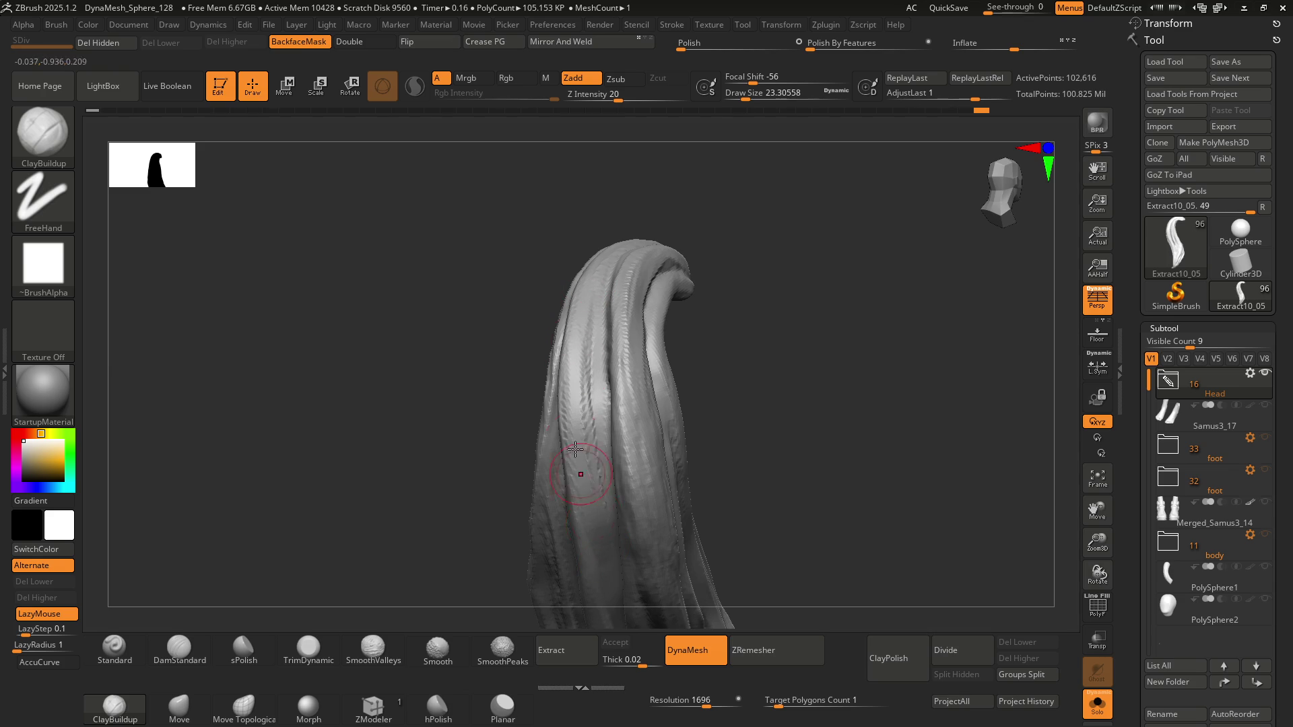
Orbit around the curled top to check the strand's grooves from several sides
{"action": "mouse_move", "coordinate": [593, 478]}
{"action": "right_mouse_down"}
{"action": "mouse_move", "coordinate": [606, 427]}
{"action": "mouse_move", "coordinate": [585, 458]}
{"action": "mouse_move", "coordinate": [617, 398]}
{"action": "right_mouse_up"}
{"action": "mouse_move", "coordinate": [577, 309]}
{"action": "right_mouse_down"}
{"action": "mouse_move", "coordinate": [568, 361]}
{"action": "mouse_move", "coordinate": [629, 404]}
{"action": "mouse_move", "coordinate": [590, 396]}
{"action": "mouse_move", "coordinate": [619, 404]}
{"action": "mouse_move", "coordinate": [593, 422]}
{"action": "mouse_move", "coordinate": [619, 357]}
{"action": "mouse_move", "coordinate": [693, 336]}
{"action": "right_mouse_up"}
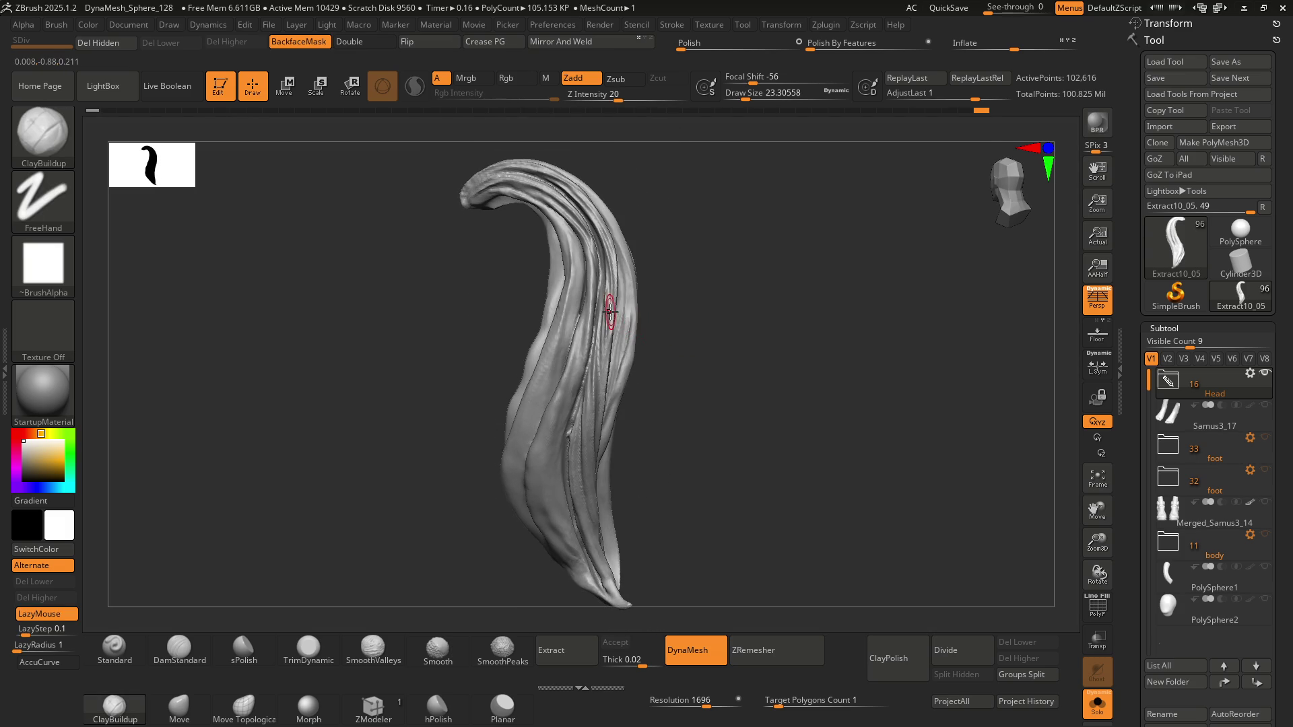
{"action": "mouse_move", "coordinate": [609, 311]}
{"action": "right_mouse_down"}
{"action": "mouse_move", "coordinate": [592, 276]}
{"action": "mouse_move", "coordinate": [623, 349]}
{"action": "mouse_move", "coordinate": [596, 327]}
{"action": "mouse_move", "coordinate": [628, 352]}
{"action": "mouse_move", "coordinate": [640, 340]}
{"action": "mouse_move", "coordinate": [534, 317]}
{"action": "mouse_move", "coordinate": [649, 413]}
{"action": "mouse_move", "coordinate": [656, 332]}
{"action": "mouse_move", "coordinate": [640, 384]}
{"action": "mouse_move", "coordinate": [653, 438]}
{"action": "mouse_move", "coordinate": [619, 306]}
{"action": "mouse_move", "coordinate": [615, 357]}
{"action": "mouse_move", "coordinate": [574, 367]}
{"action": "mouse_move", "coordinate": [656, 389]}
{"action": "mouse_move", "coordinate": [576, 341]}
{"action": "right_mouse_up"}
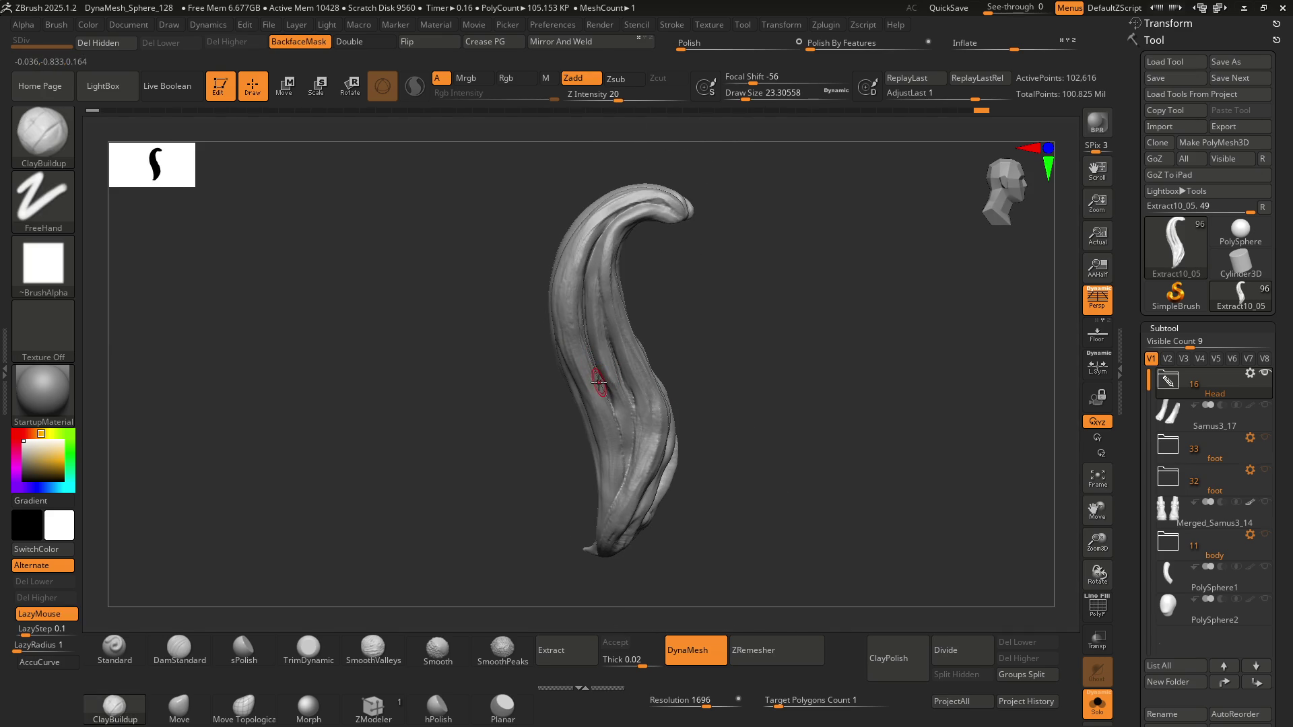
{"action": "mouse_move", "coordinate": [598, 370]}
{"action": "right_mouse_down"}
{"action": "mouse_move", "coordinate": [661, 355]}
{"action": "mouse_move", "coordinate": [696, 366]}
{"action": "mouse_move", "coordinate": [568, 346]}
{"action": "mouse_move", "coordinate": [519, 386]}
{"action": "mouse_move", "coordinate": [600, 346]}
{"action": "mouse_move", "coordinate": [612, 324]}
{"action": "mouse_move", "coordinate": [600, 363]}
{"action": "mouse_move", "coordinate": [592, 344]}
{"action": "mouse_move", "coordinate": [639, 323]}
{"action": "mouse_move", "coordinate": [579, 265]}
{"action": "right_mouse_up"}
Raise the brush size to about 46 and smooth the strand's middle surface
{"action": "key", "text": "s"}
{"action": "left_click_drag", "start_coordinate": [593, 296], "coordinate": [606, 297]}
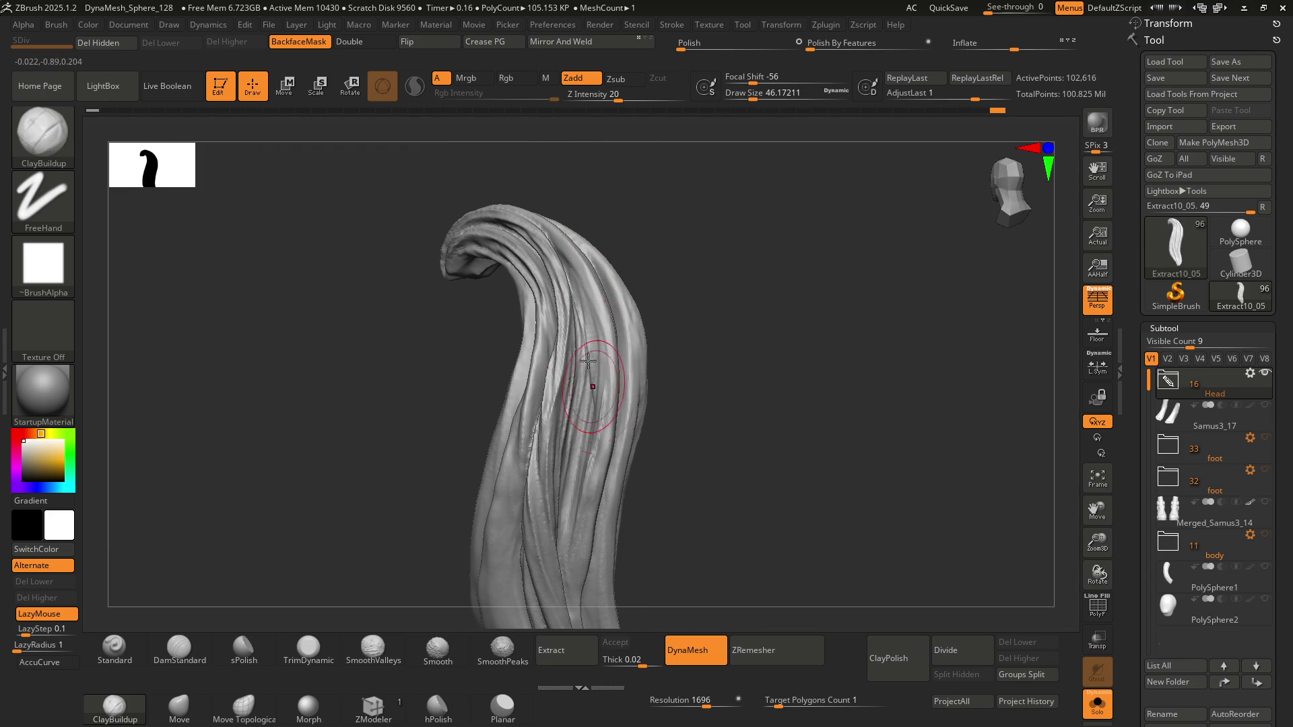
{"action": "left_click_drag", "start_coordinate": [584, 295], "coordinate": [596, 357], "text": "shift"}
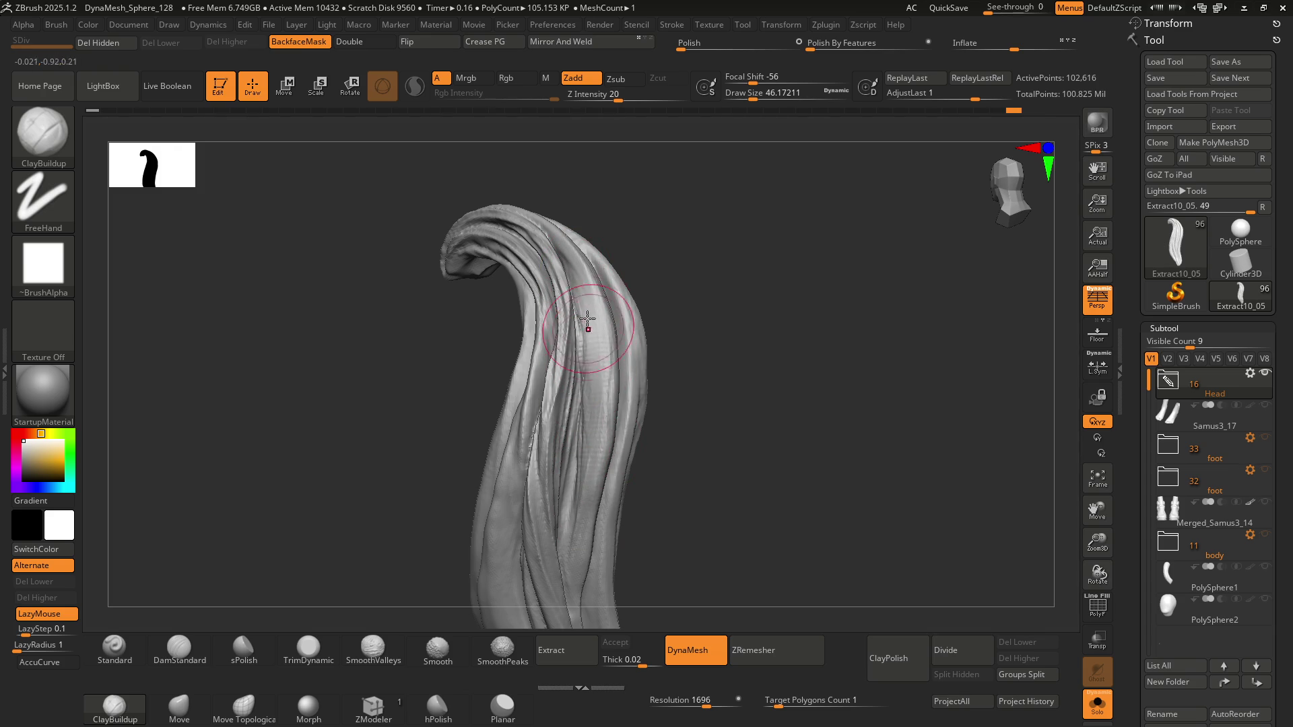
{"action": "mouse_move", "coordinate": [605, 365]}
{"action": "right_mouse_down"}
{"action": "mouse_move", "coordinate": [592, 338]}
{"action": "mouse_move", "coordinate": [556, 326]}
{"action": "mouse_move", "coordinate": [586, 324]}
{"action": "mouse_move", "coordinate": [583, 367]}
{"action": "right_mouse_up"}
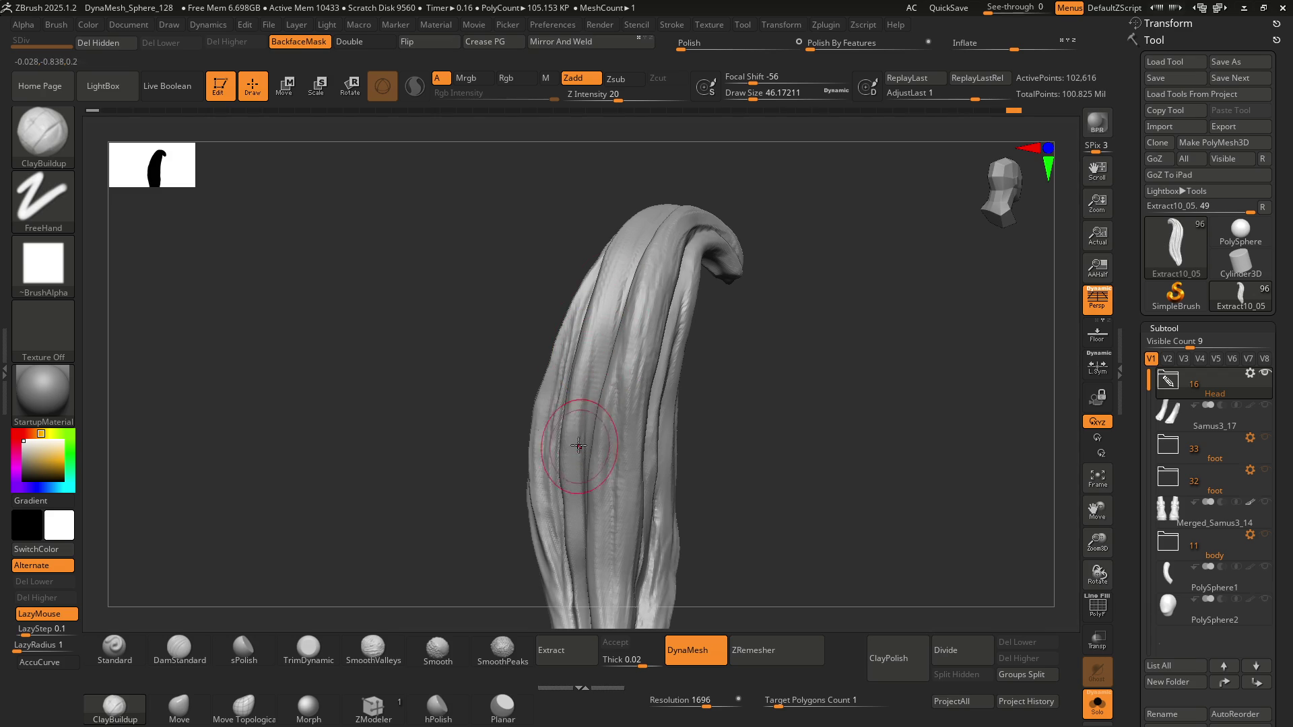
Orbit the strand through frontal and upright views of the curled tip
{"action": "mouse_move", "coordinate": [572, 444]}
{"action": "right_mouse_down"}
{"action": "mouse_move", "coordinate": [609, 343]}
{"action": "mouse_move", "coordinate": [569, 258]}
{"action": "right_mouse_up"}
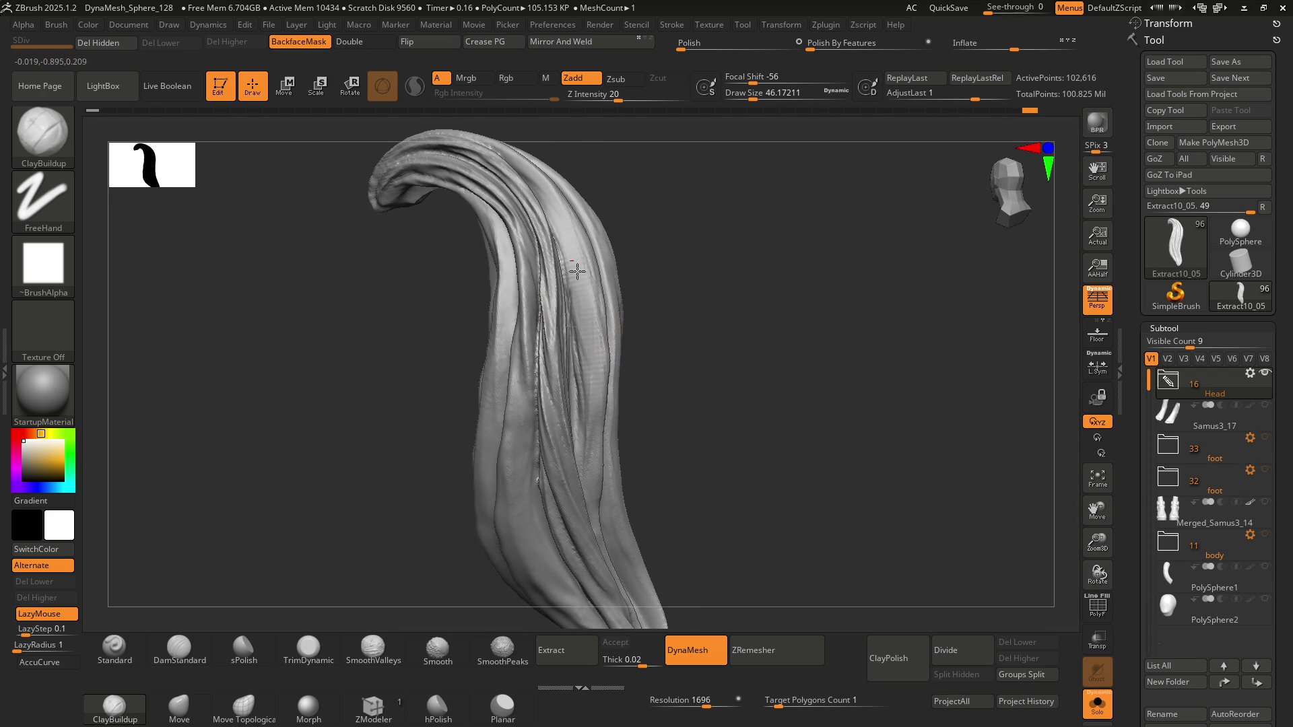
{"action": "right_click_drag", "start_coordinate": [604, 328], "coordinate": [580, 294]}
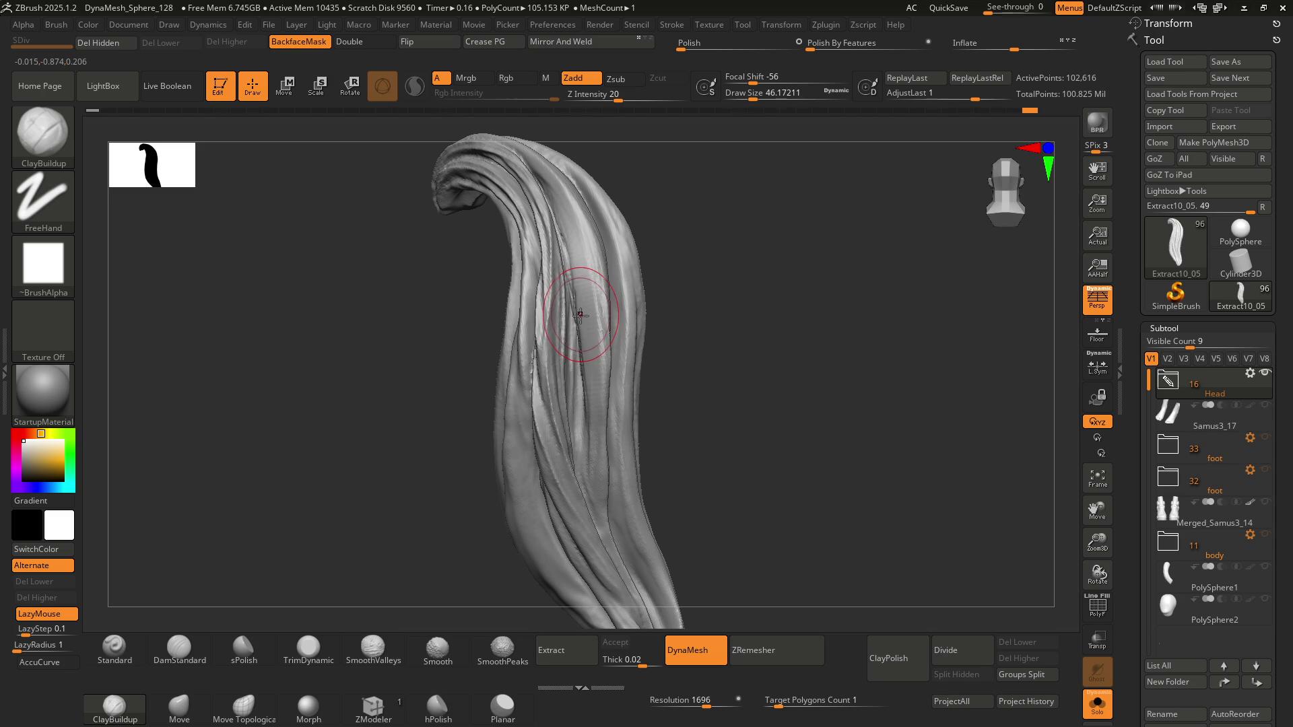
{"action": "mouse_move", "coordinate": [604, 307]}
{"action": "right_mouse_down"}
{"action": "mouse_move", "coordinate": [586, 330]}
{"action": "mouse_move", "coordinate": [615, 303]}
{"action": "mouse_move", "coordinate": [614, 360]}
{"action": "mouse_move", "coordinate": [599, 309]}
{"action": "right_mouse_up"}
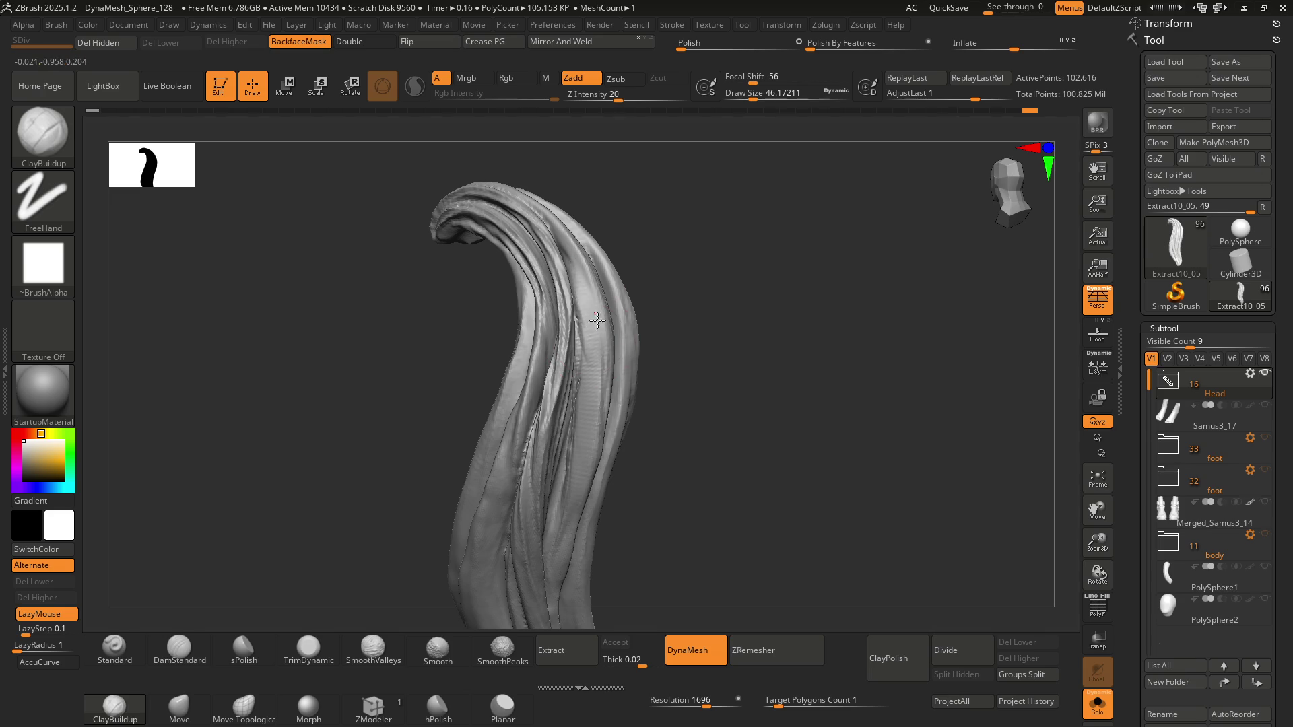
{"action": "mouse_move", "coordinate": [607, 388]}
{"action": "right_mouse_down"}
{"action": "mouse_move", "coordinate": [606, 276]}
{"action": "mouse_move", "coordinate": [610, 291]}
{"action": "right_mouse_up"}
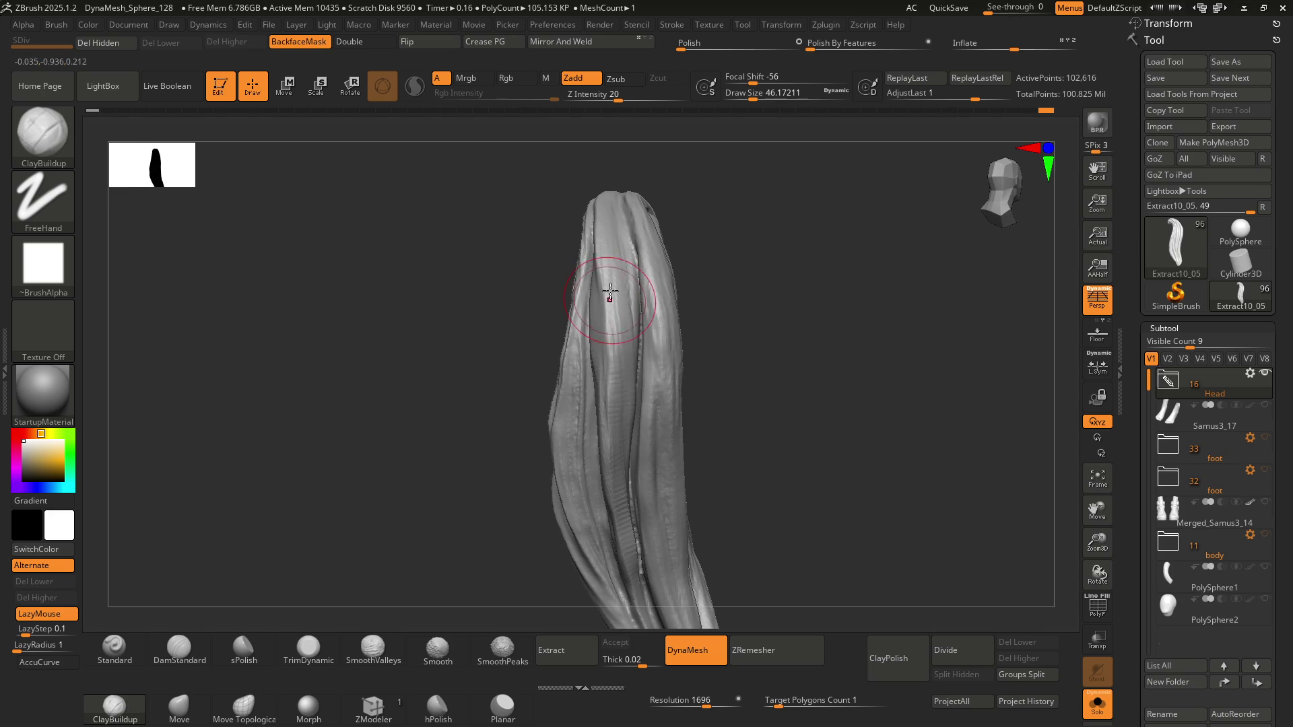
{"action": "mouse_move", "coordinate": [618, 377]}
{"action": "right_mouse_down"}
{"action": "mouse_move", "coordinate": [571, 286]}
{"action": "mouse_move", "coordinate": [587, 356]}
{"action": "right_mouse_up"}
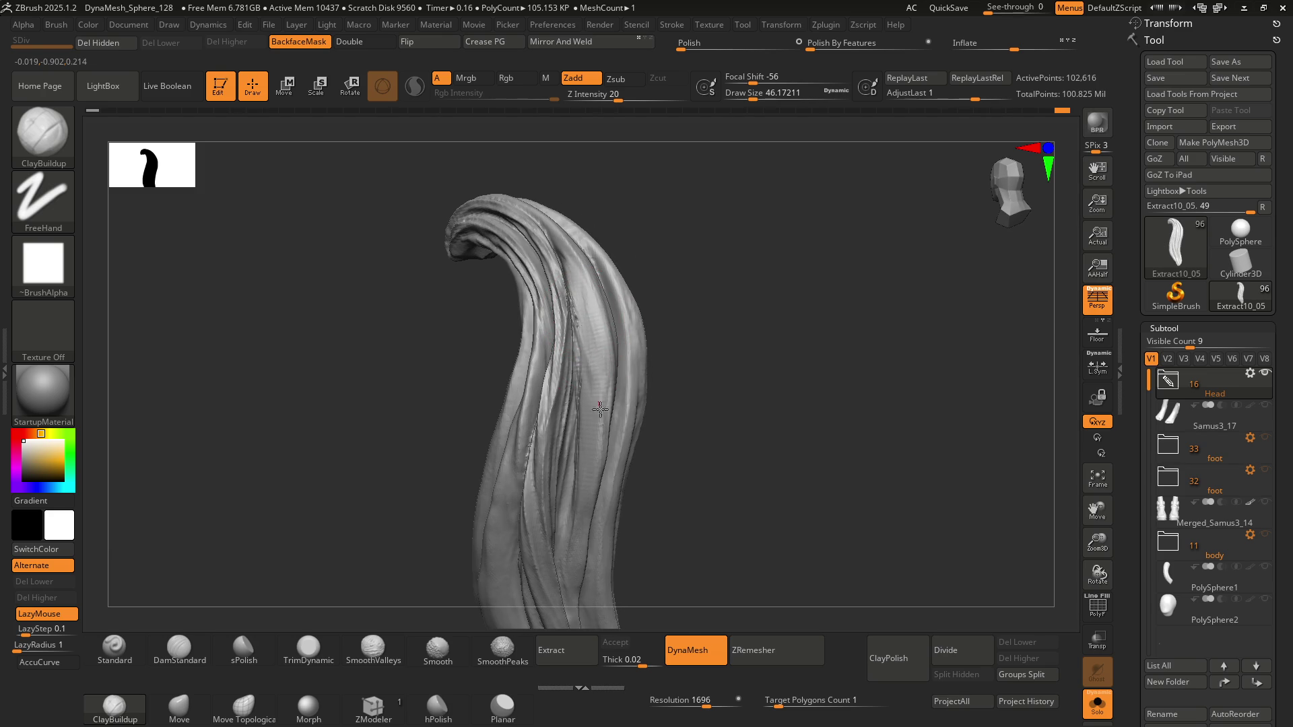
{"action": "right_click_drag", "start_coordinate": [608, 340], "coordinate": [632, 220], "text": "shift"}
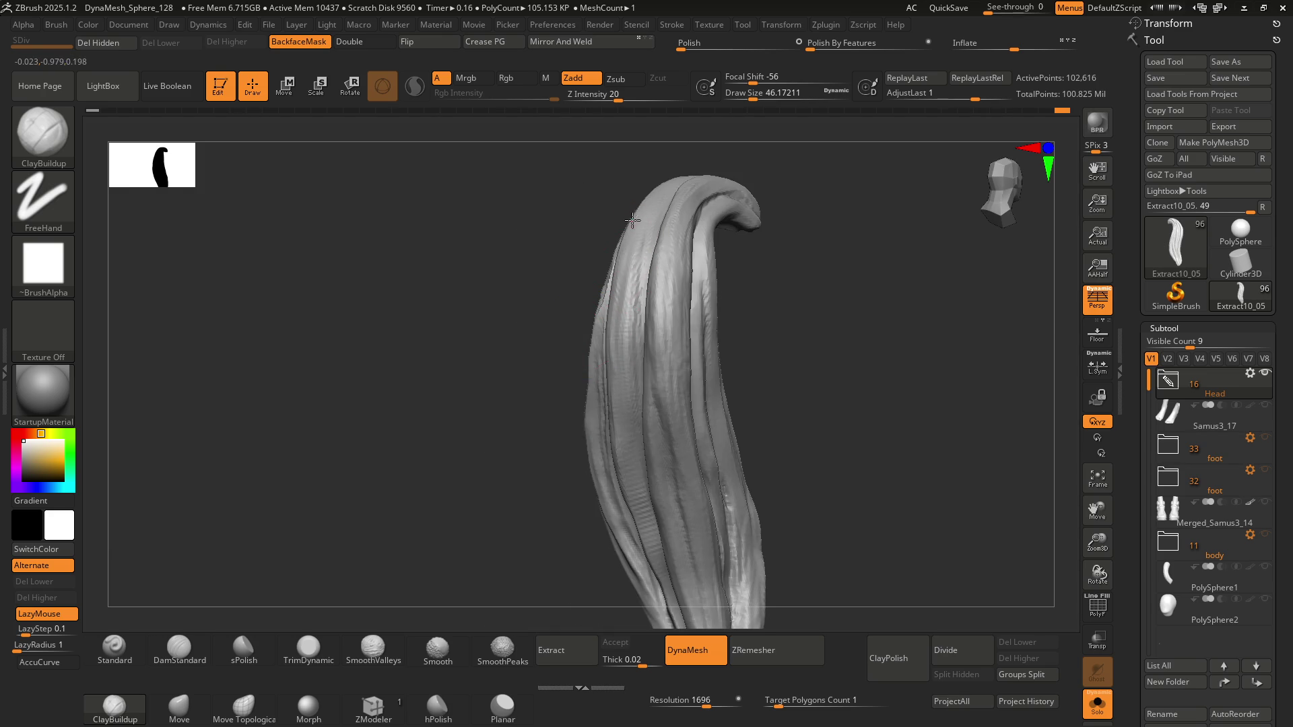
{"action": "mouse_move", "coordinate": [633, 264]}
{"action": "right_mouse_down"}
{"action": "mouse_move", "coordinate": [615, 297]}
{"action": "mouse_move", "coordinate": [646, 321]}
{"action": "right_mouse_up"}
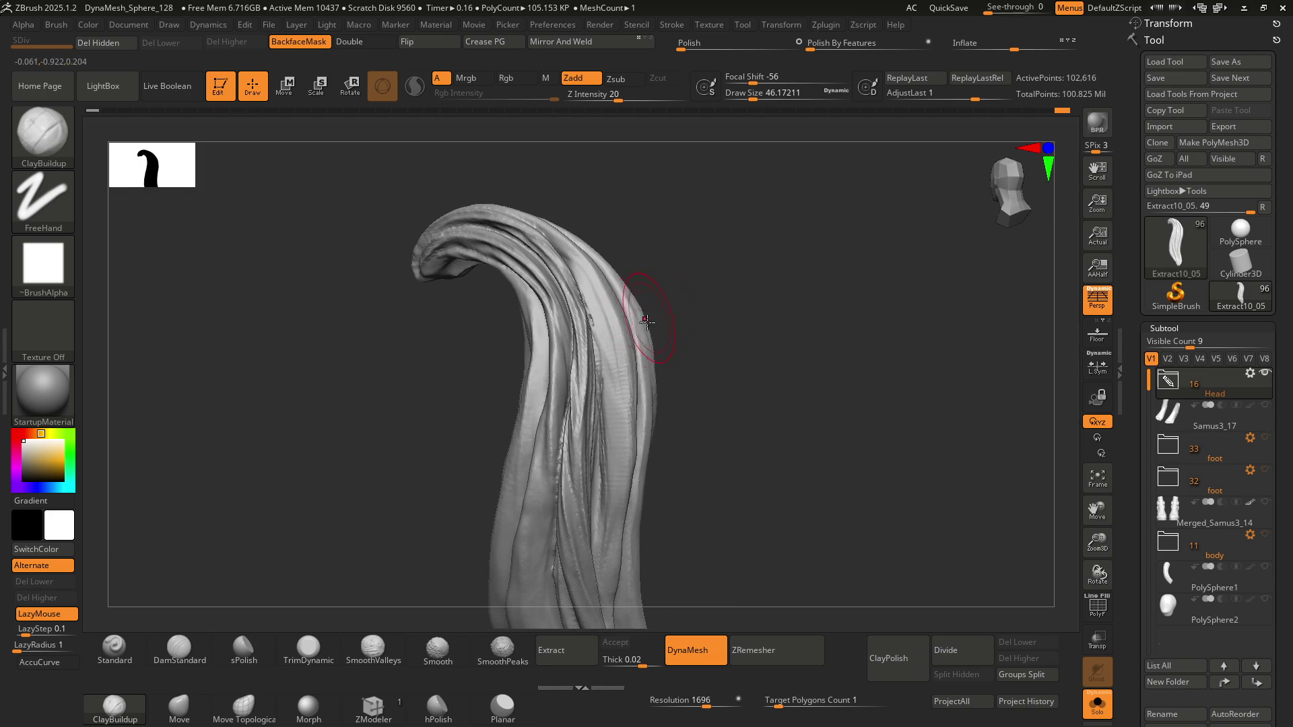
Smooth and polish the strand's broad faces flatter, checking the curled tip from several angles
{"action": "mouse_move", "coordinate": [592, 361]}
{"action": "right_mouse_down"}
{"action": "mouse_move", "coordinate": [569, 347]}
{"action": "mouse_move", "coordinate": [591, 331]}
{"action": "right_mouse_up"}
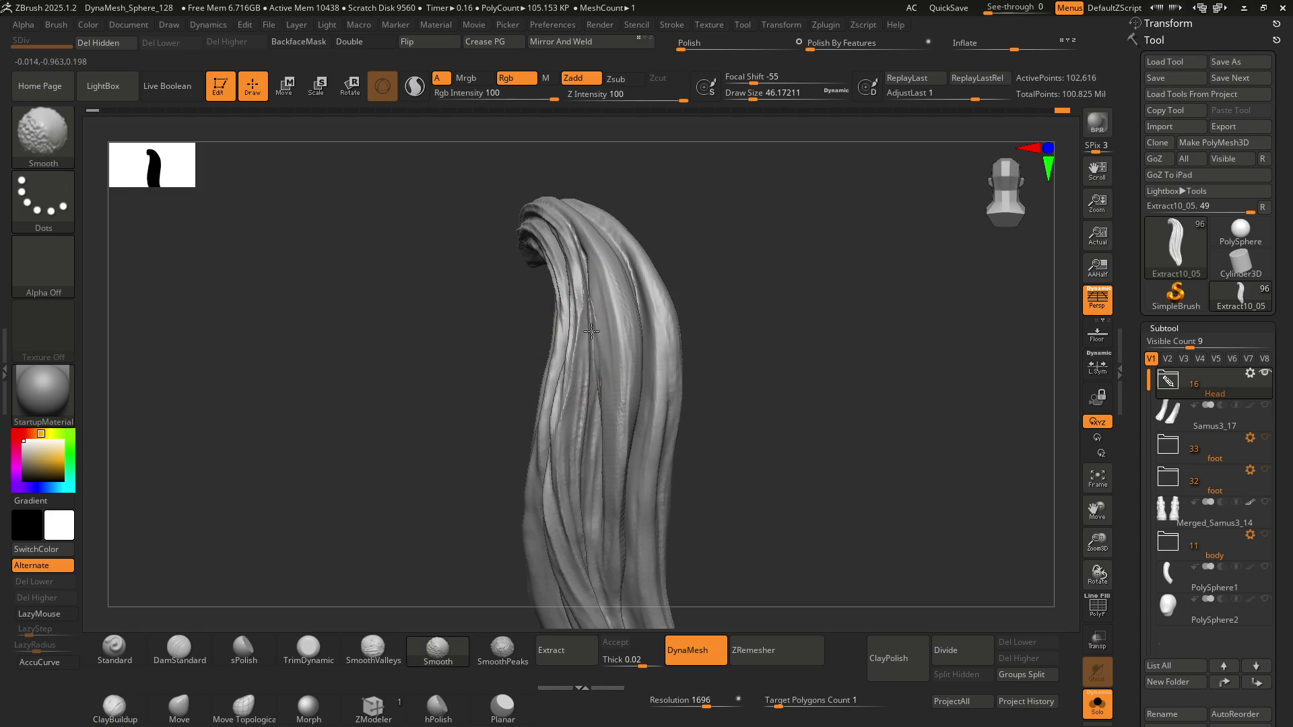
{"action": "mouse_move", "coordinate": [577, 276]}
{"action": "right_mouse_down"}
{"action": "mouse_move", "coordinate": [591, 261]}
{"action": "mouse_move", "coordinate": [612, 315]}
{"action": "mouse_move", "coordinate": [594, 321]}
{"action": "mouse_move", "coordinate": [574, 295]}
{"action": "right_mouse_up"}
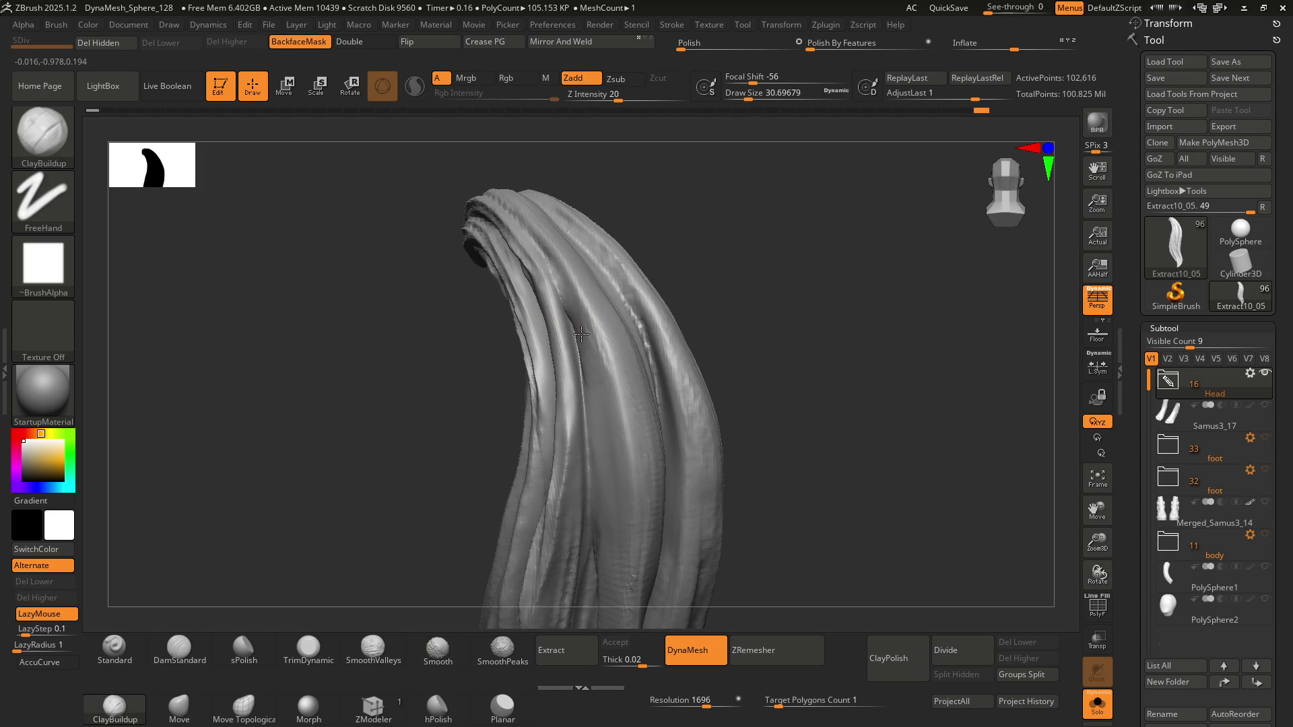
{"action": "mouse_move", "coordinate": [615, 462]}
{"action": "right_mouse_down"}
{"action": "mouse_move", "coordinate": [644, 343]}
{"action": "mouse_move", "coordinate": [623, 335]}
{"action": "mouse_move", "coordinate": [647, 395]}
{"action": "right_mouse_up"}
{"action": "key", "text": "shift"}
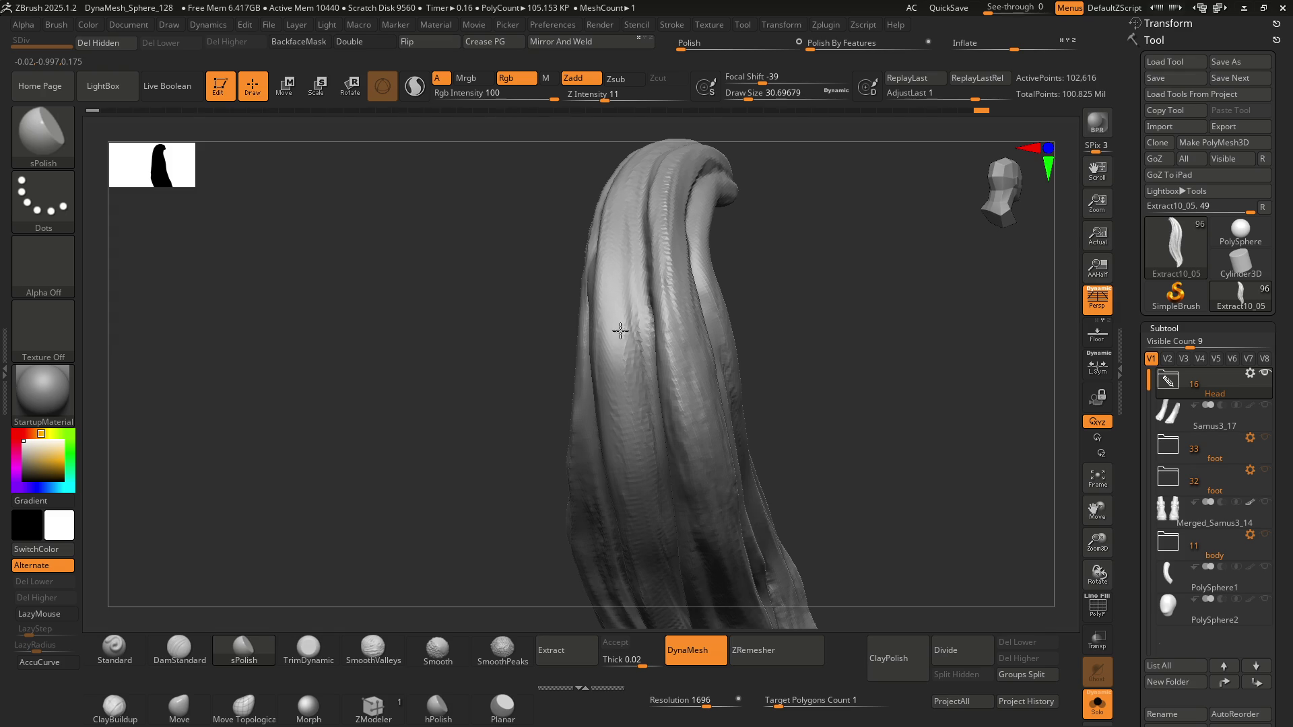
{"action": "mouse_move", "coordinate": [627, 274]}
{"action": "right_mouse_down"}
{"action": "mouse_move", "coordinate": [612, 312]}
{"action": "mouse_move", "coordinate": [624, 375]}
{"action": "right_mouse_up"}
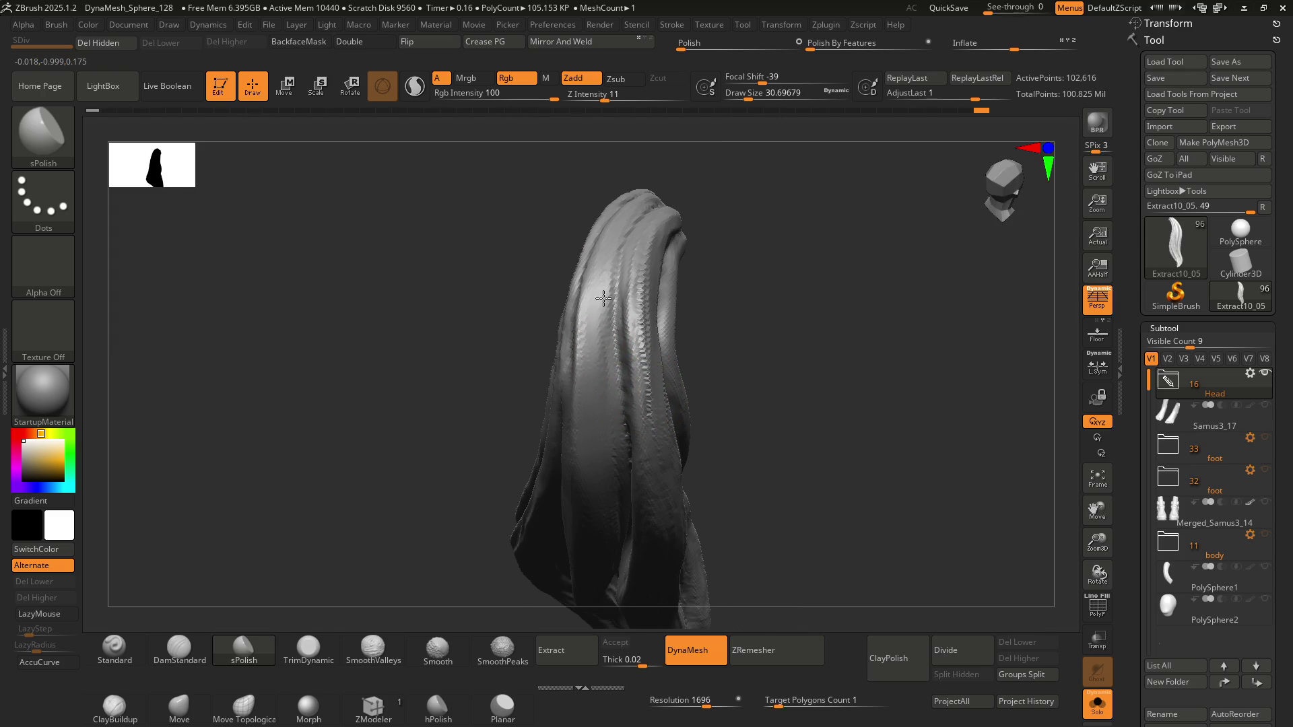
{"action": "mouse_move", "coordinate": [619, 397]}
{"action": "right_mouse_down"}
{"action": "mouse_move", "coordinate": [607, 449]}
{"action": "mouse_move", "coordinate": [615, 355]}
{"action": "right_mouse_up"}
{"action": "mouse_move", "coordinate": [592, 433]}
{"action": "right_mouse_down", "text": "ctrl"}
{"action": "mouse_move", "coordinate": [619, 430]}
{"action": "mouse_move", "coordinate": [640, 383]}
{"action": "mouse_move", "coordinate": [620, 341]}
{"action": "mouse_move", "coordinate": [674, 381]}
{"action": "right_mouse_up", "text": "ctrl"}
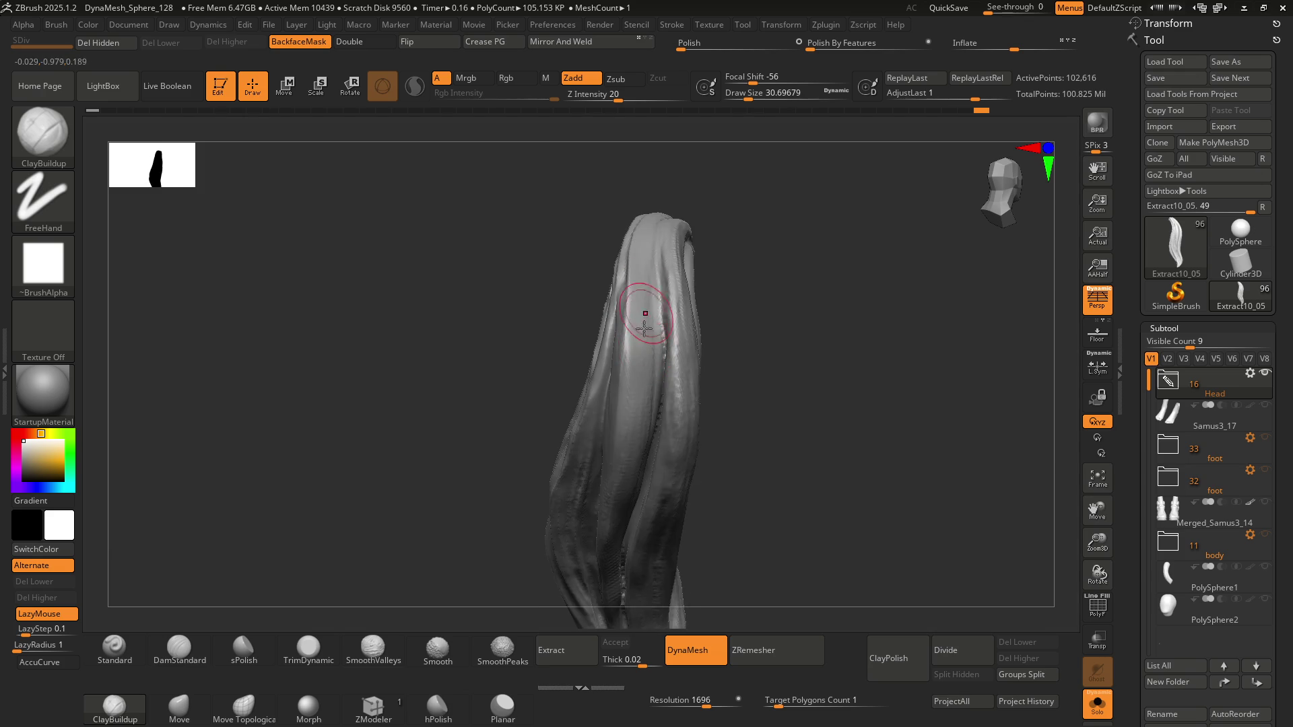
Undo the last deformation of the strand's top and set the brush size to about 28.75
{"action": "key", "text": "ctrl+z"}
{"action": "right_click_drag", "start_coordinate": [621, 341], "coordinate": [579, 357]}
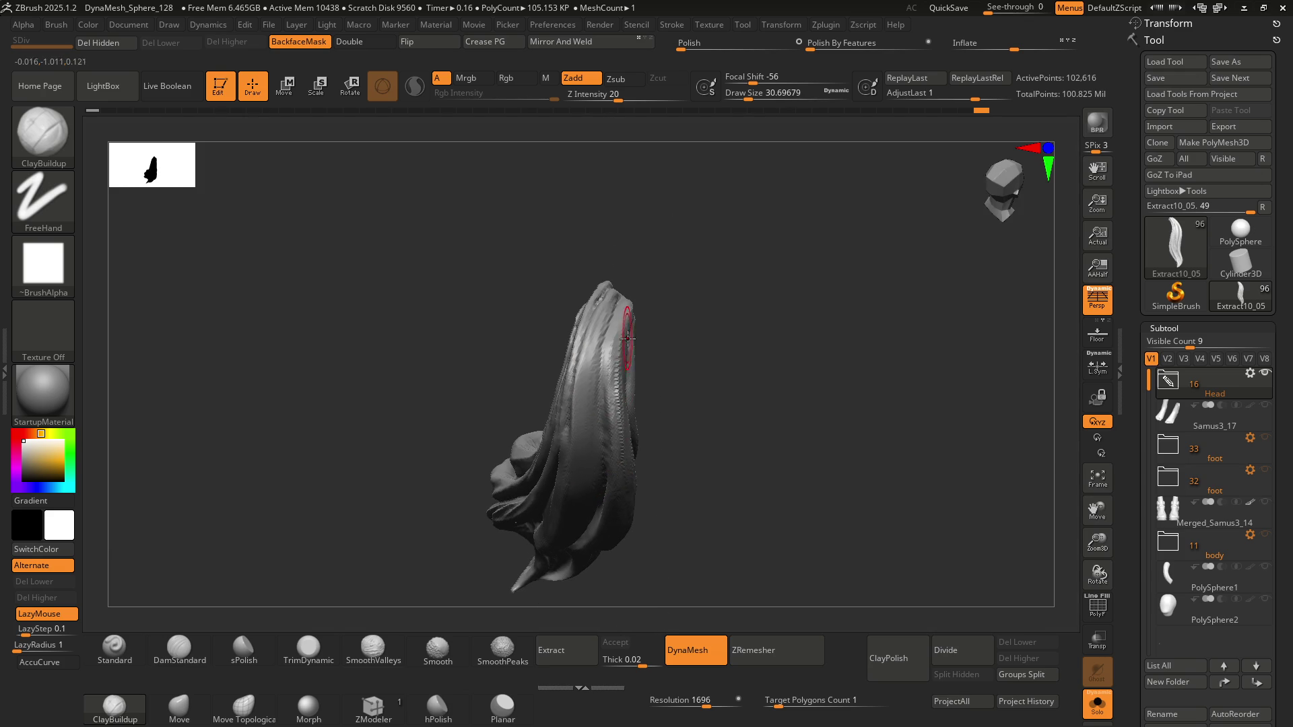
{"action": "key", "text": "s"}
{"action": "left_click_drag", "start_coordinate": [579, 361], "coordinate": [612, 379]}
{"action": "right_click_drag", "start_coordinate": [593, 375], "coordinate": [584, 352], "text": "ctrl"}
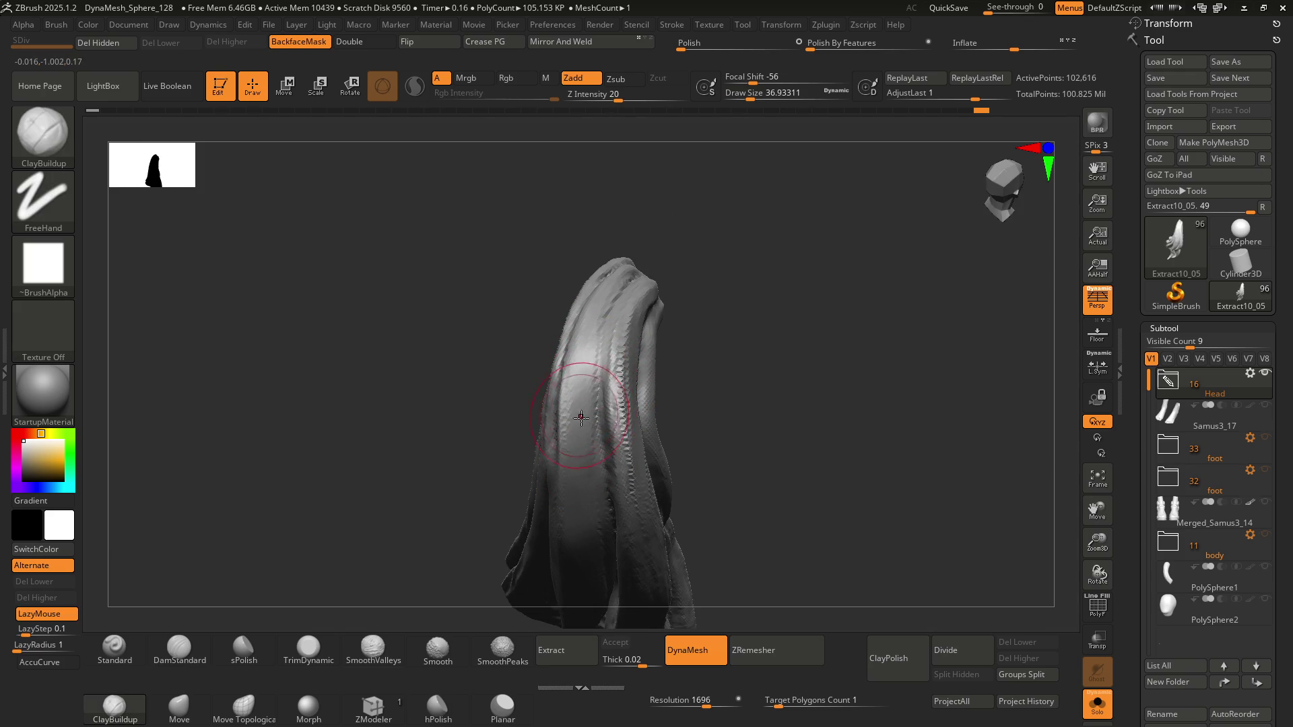
{"action": "key", "text": "s"}
{"action": "left_click_drag", "start_coordinate": [593, 375], "coordinate": [586, 372]}
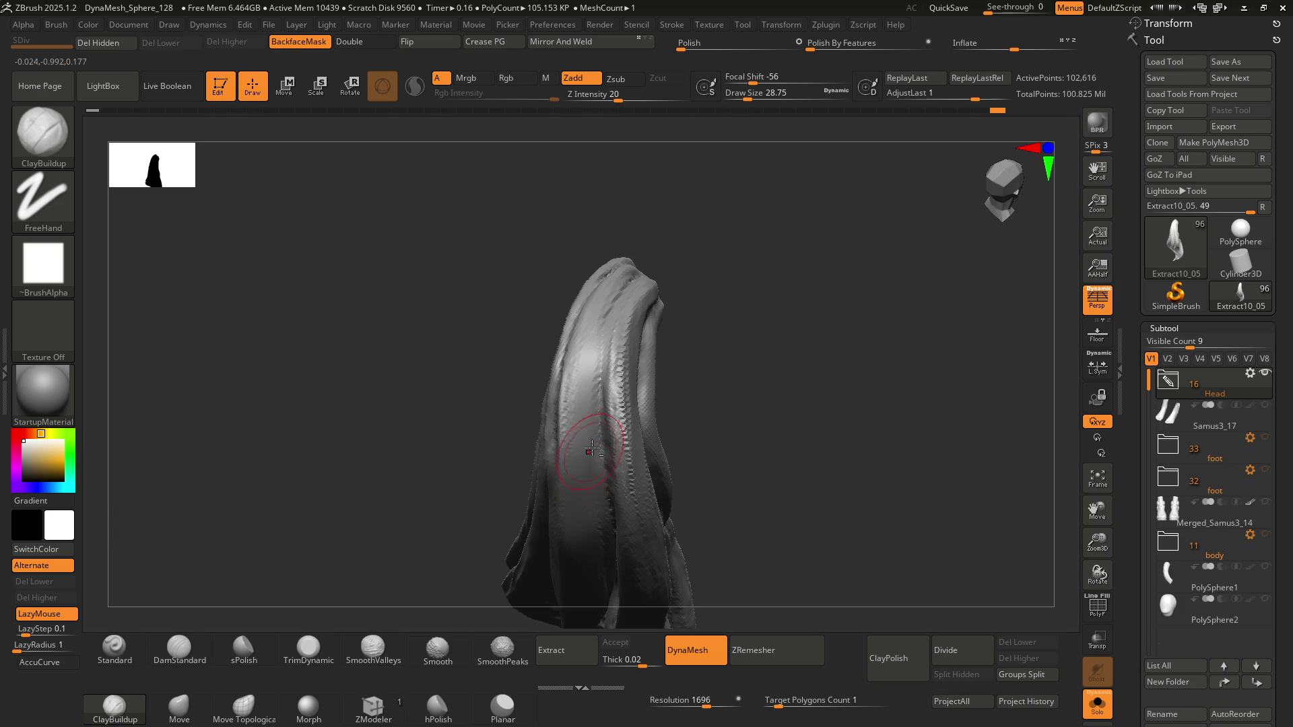
Add a clay stroke along the twisted strand while checking the curled top and folds
{"action": "mouse_move", "coordinate": [591, 450]}
{"action": "right_mouse_down", "text": "alt"}
{"action": "mouse_move", "coordinate": [589, 350]}
{"action": "mouse_move", "coordinate": [580, 374]}
{"action": "right_mouse_up", "text": "alt"}
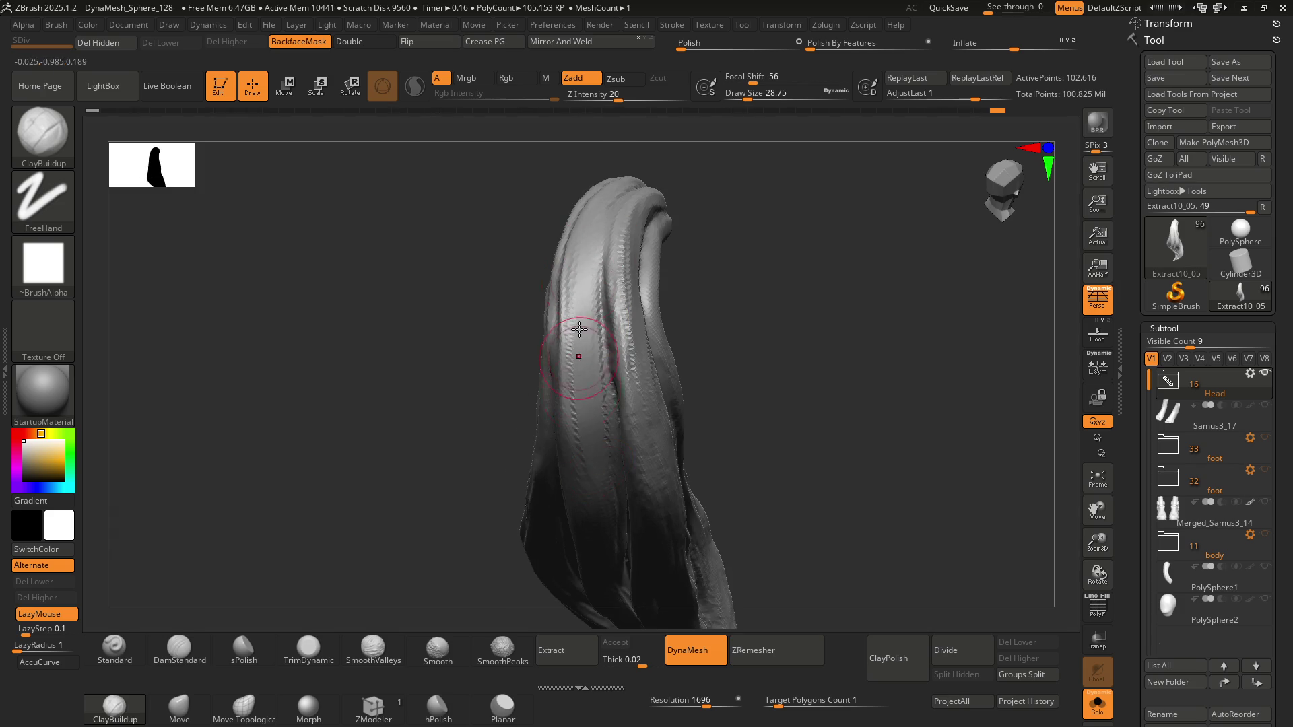
{"action": "right_click_drag", "start_coordinate": [579, 328], "coordinate": [589, 259]}
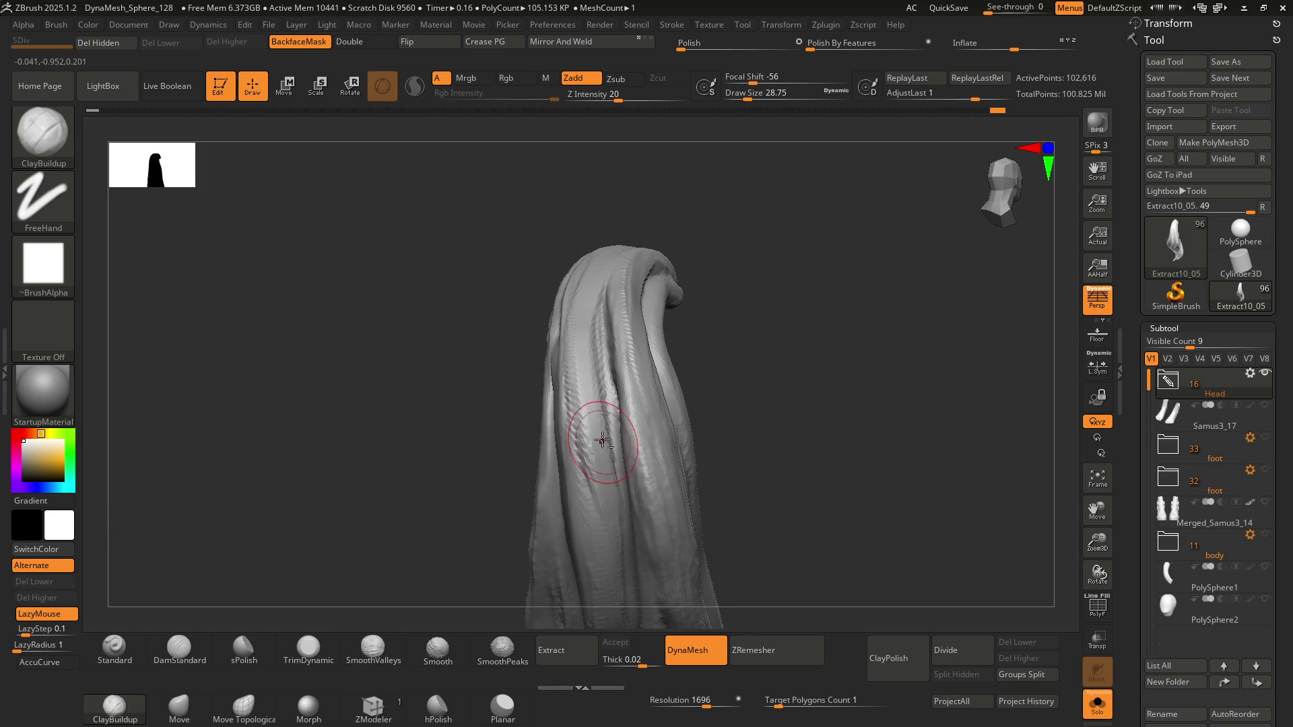
{"action": "mouse_move", "coordinate": [601, 440]}
{"action": "right_mouse_down"}
{"action": "mouse_move", "coordinate": [593, 387]}
{"action": "mouse_move", "coordinate": [614, 458]}
{"action": "right_mouse_up"}
{"action": "right_click_drag", "start_coordinate": [614, 516], "coordinate": [588, 361]}
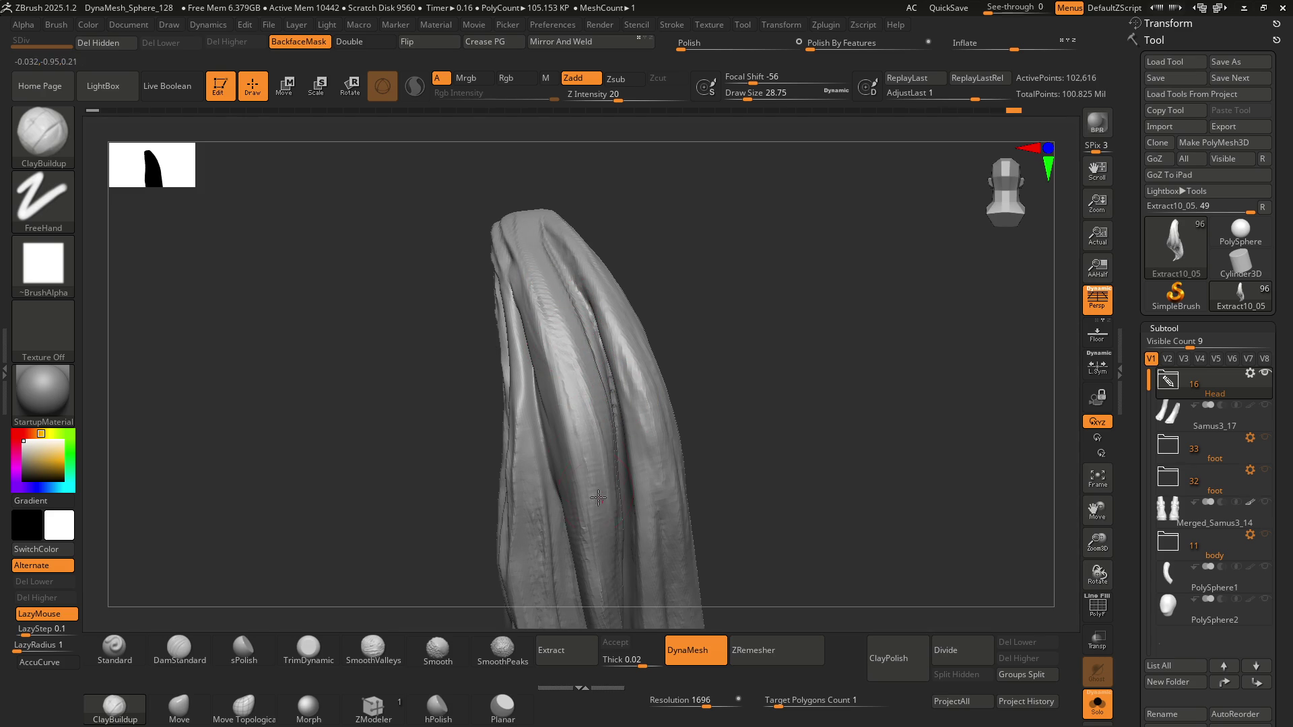
{"action": "right_click_drag", "start_coordinate": [598, 497], "coordinate": [567, 276]}
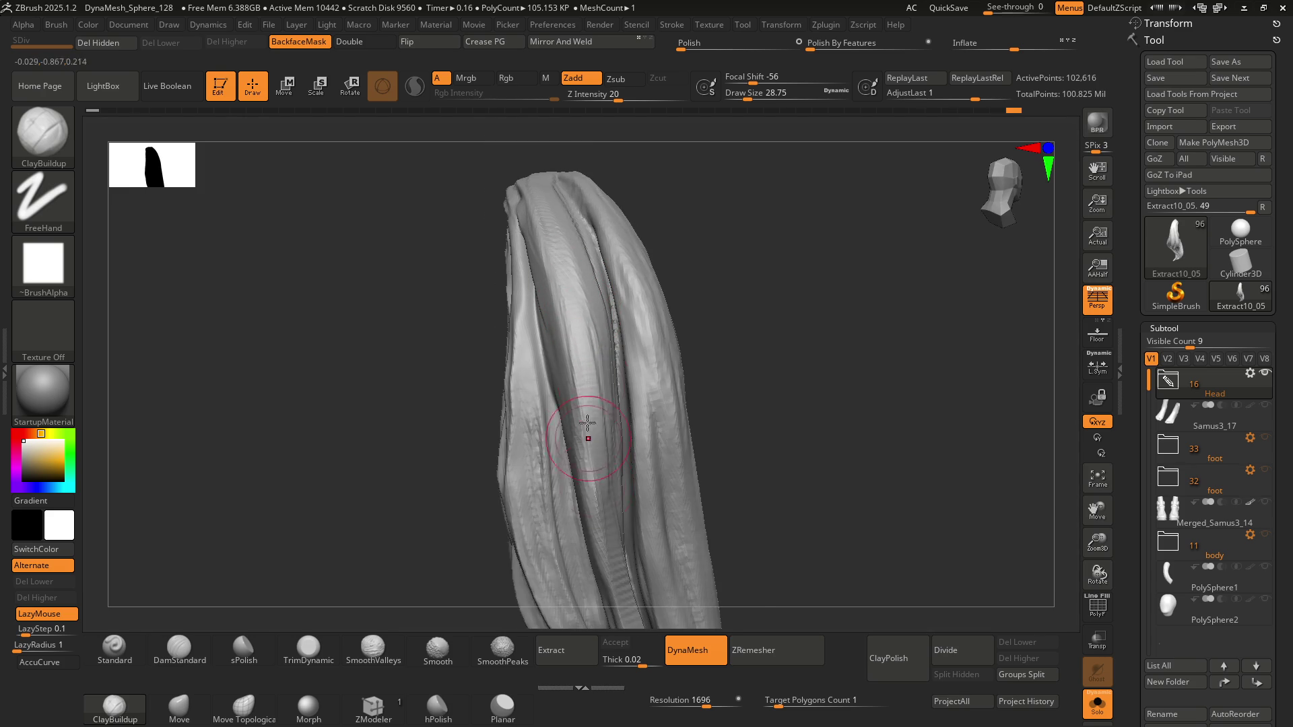
{"action": "right_click_drag", "start_coordinate": [588, 422], "coordinate": [577, 354]}
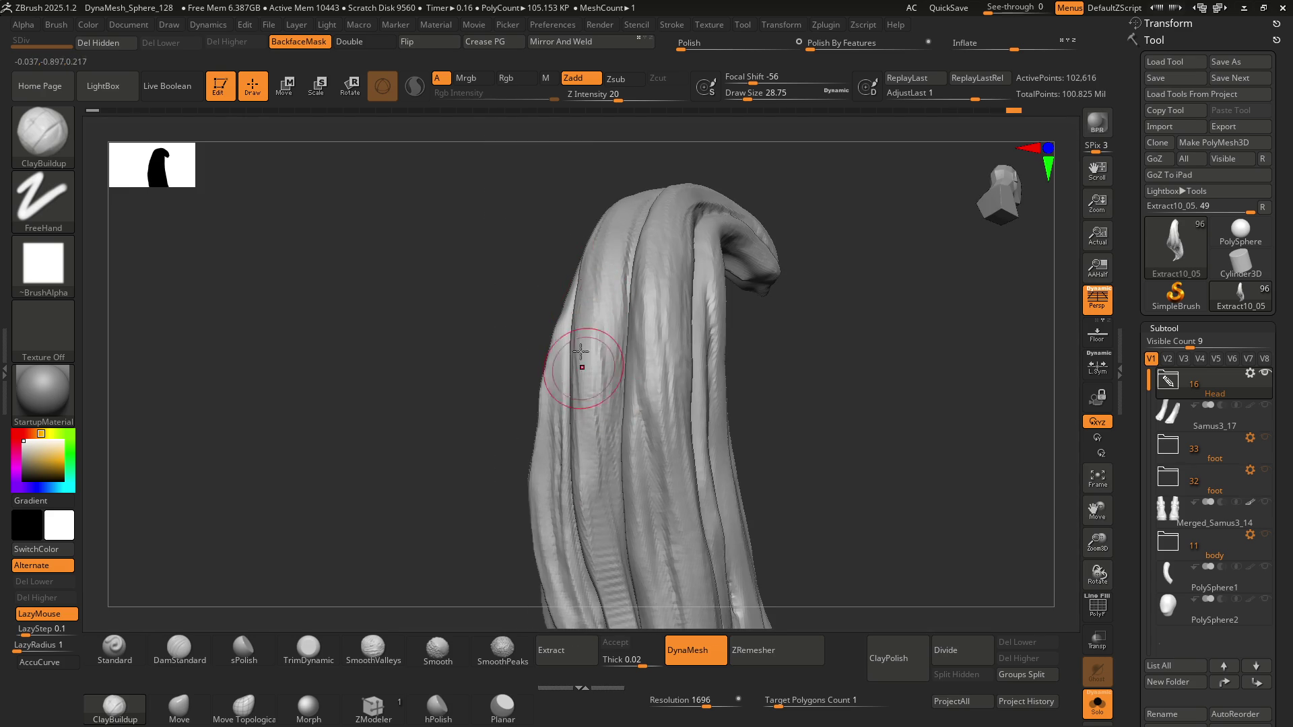
{"action": "mouse_move", "coordinate": [581, 249]}
{"action": "right_mouse_down"}
{"action": "mouse_move", "coordinate": [580, 372]}
{"action": "mouse_move", "coordinate": [620, 202]}
{"action": "right_mouse_up"}
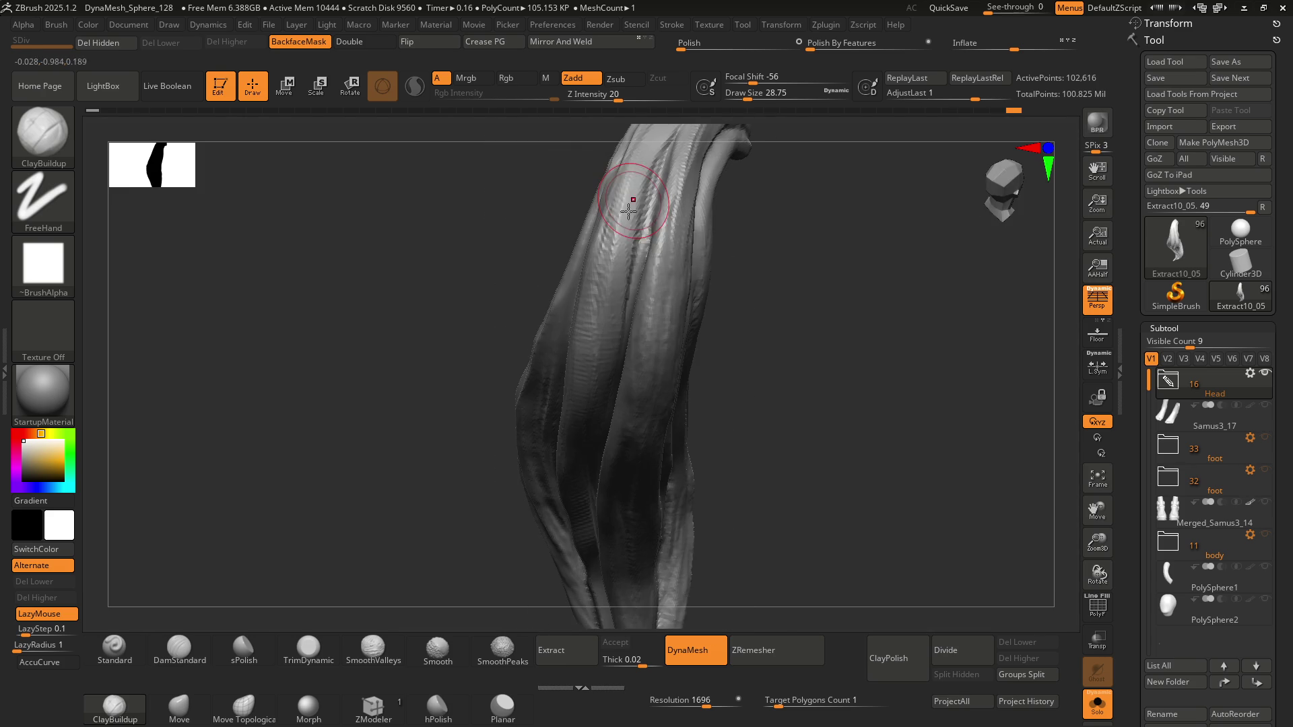
{"action": "right_click_drag", "start_coordinate": [615, 277], "coordinate": [597, 254]}
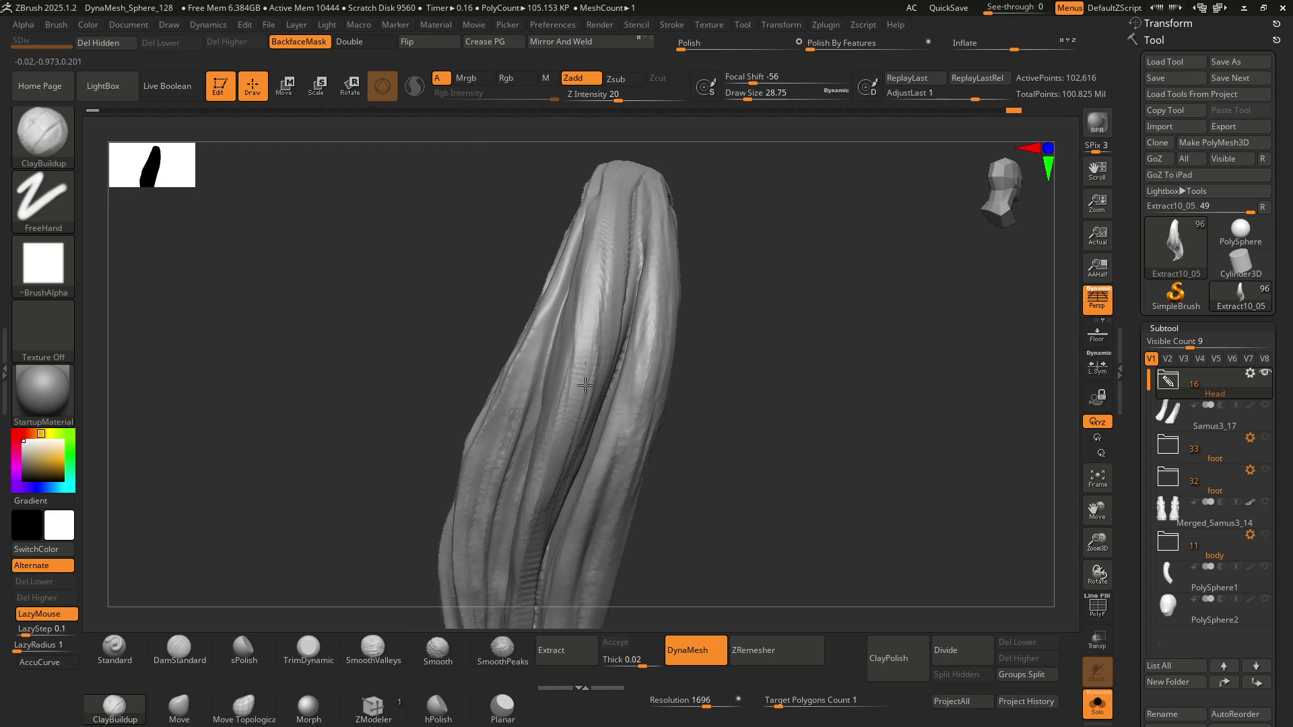
{"action": "left_click_drag", "start_coordinate": [596, 195], "coordinate": [596, 222]}
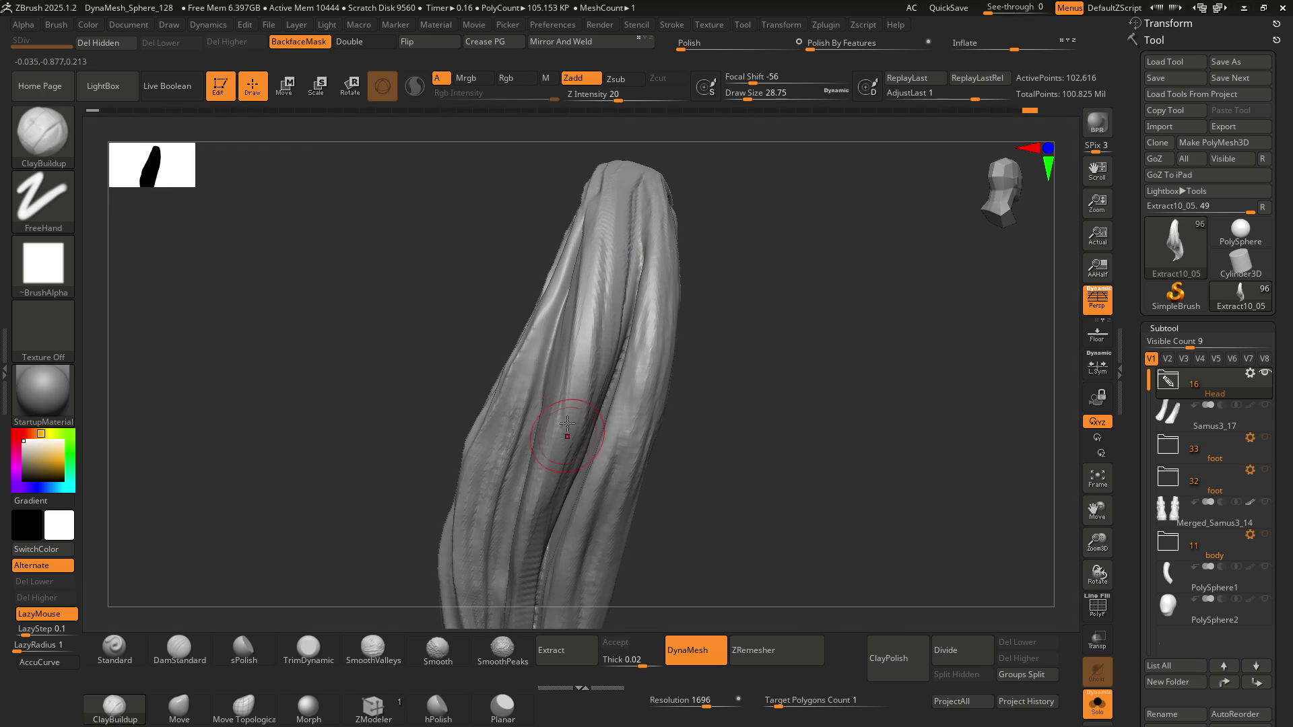
{"action": "right_click_drag", "start_coordinate": [572, 417], "coordinate": [589, 254]}
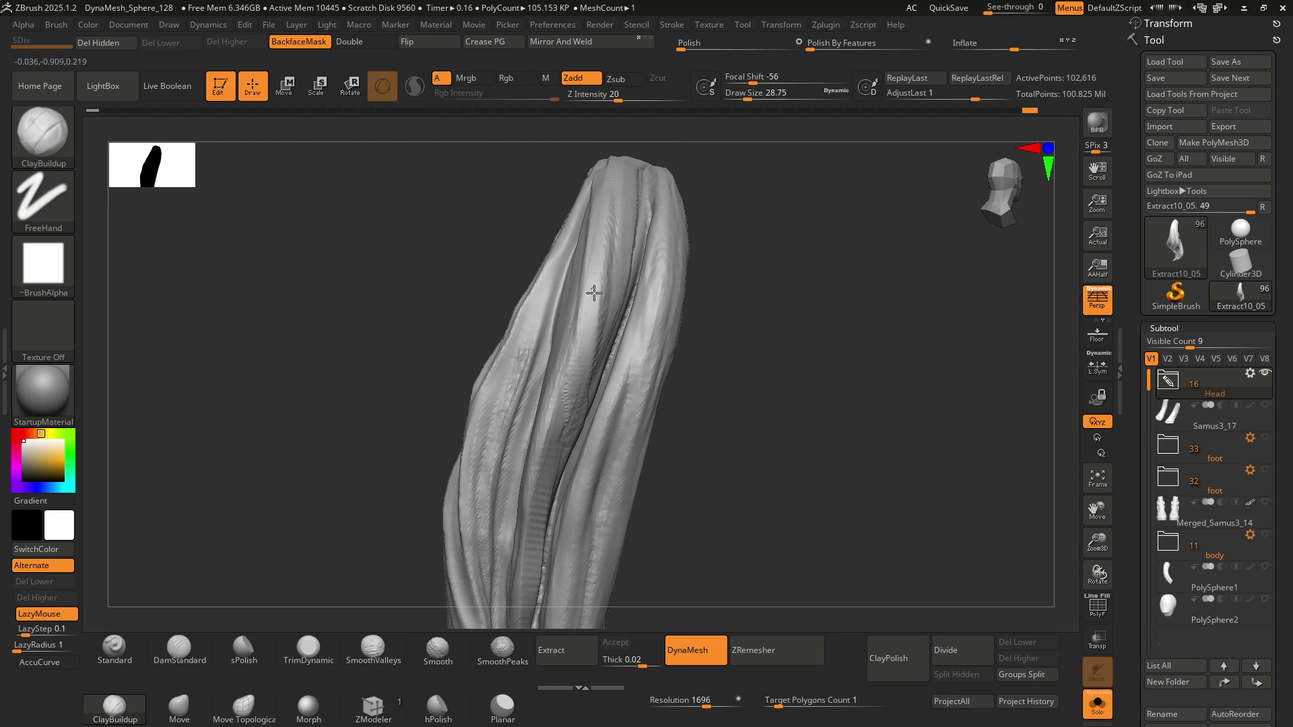
{"action": "mouse_move", "coordinate": [600, 332]}
{"action": "right_mouse_down"}
{"action": "mouse_move", "coordinate": [587, 316]}
{"action": "mouse_move", "coordinate": [634, 282]}
{"action": "right_mouse_up"}
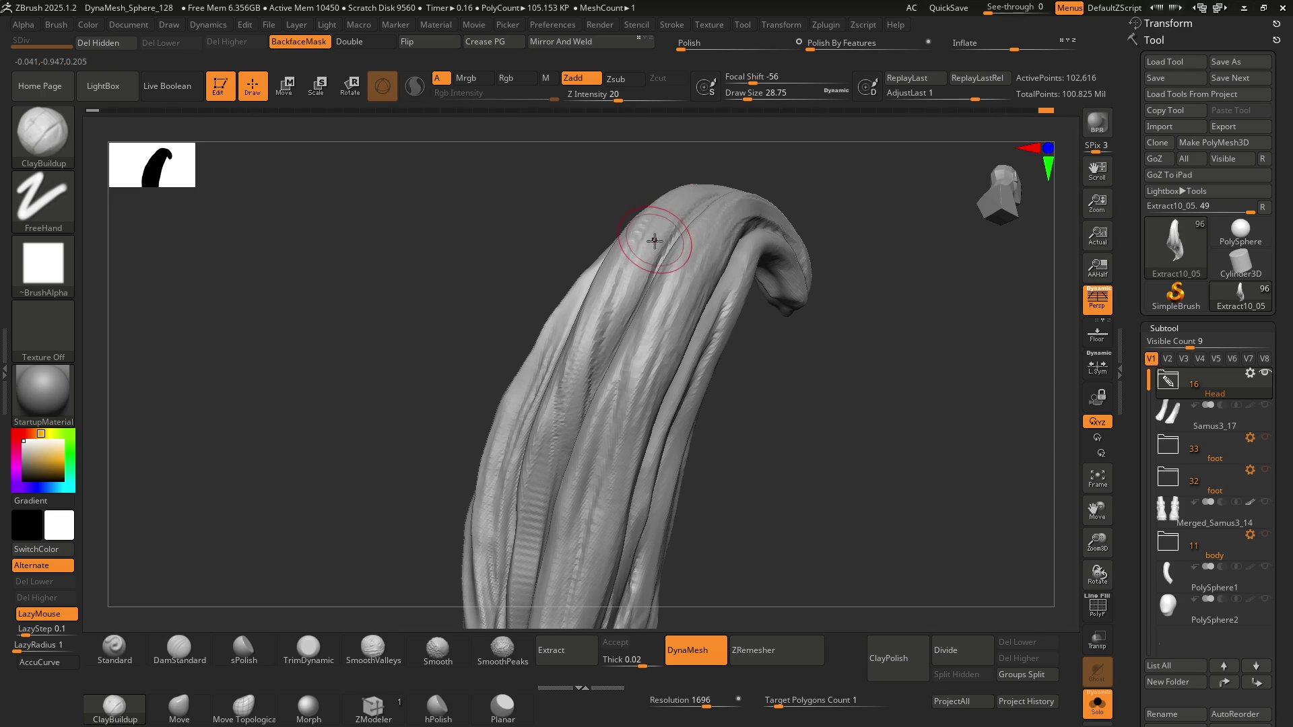
{"action": "mouse_move", "coordinate": [649, 230]}
{"action": "right_mouse_down"}
{"action": "mouse_move", "coordinate": [669, 266]}
{"action": "mouse_move", "coordinate": [620, 323]}
{"action": "right_mouse_up"}
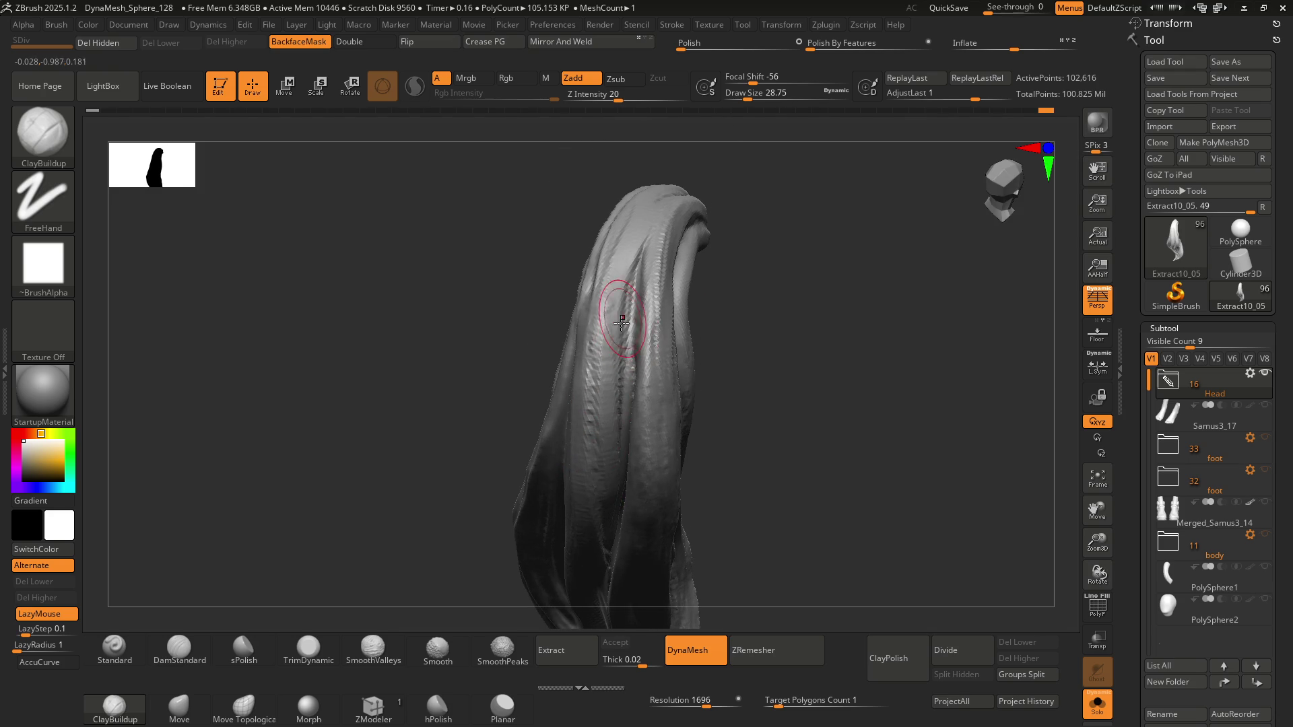
{"action": "mouse_move", "coordinate": [634, 263]}
{"action": "right_mouse_down"}
{"action": "mouse_move", "coordinate": [640, 361]}
{"action": "mouse_move", "coordinate": [628, 379]}
{"action": "mouse_move", "coordinate": [592, 289]}
{"action": "right_mouse_up"}
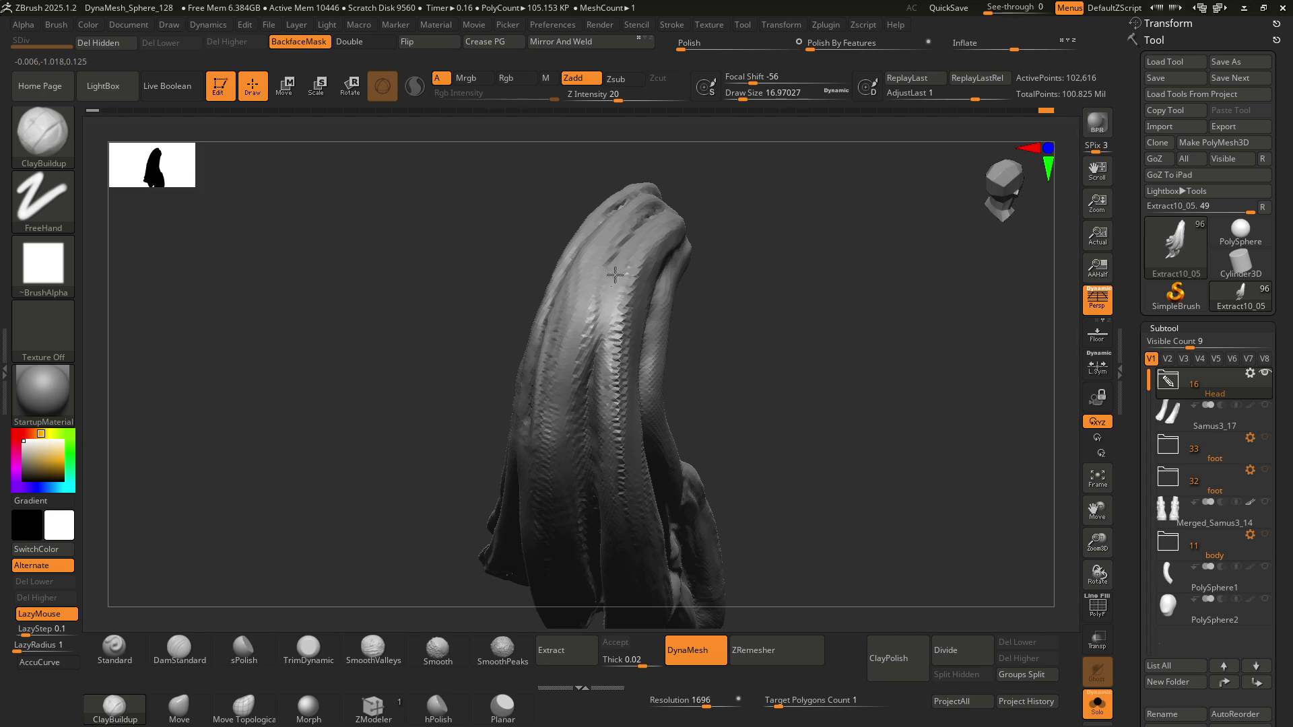
Lower the brush size to about 9.4 and build clay bands along the strand grooves
{"action": "key", "text": "s"}
{"action": "mouse_move", "coordinate": [601, 300]}
{"action": "left_mouse_down"}
{"action": "mouse_move", "coordinate": [589, 300]}
{"action": "mouse_move", "coordinate": [585, 336]}
{"action": "left_mouse_up"}
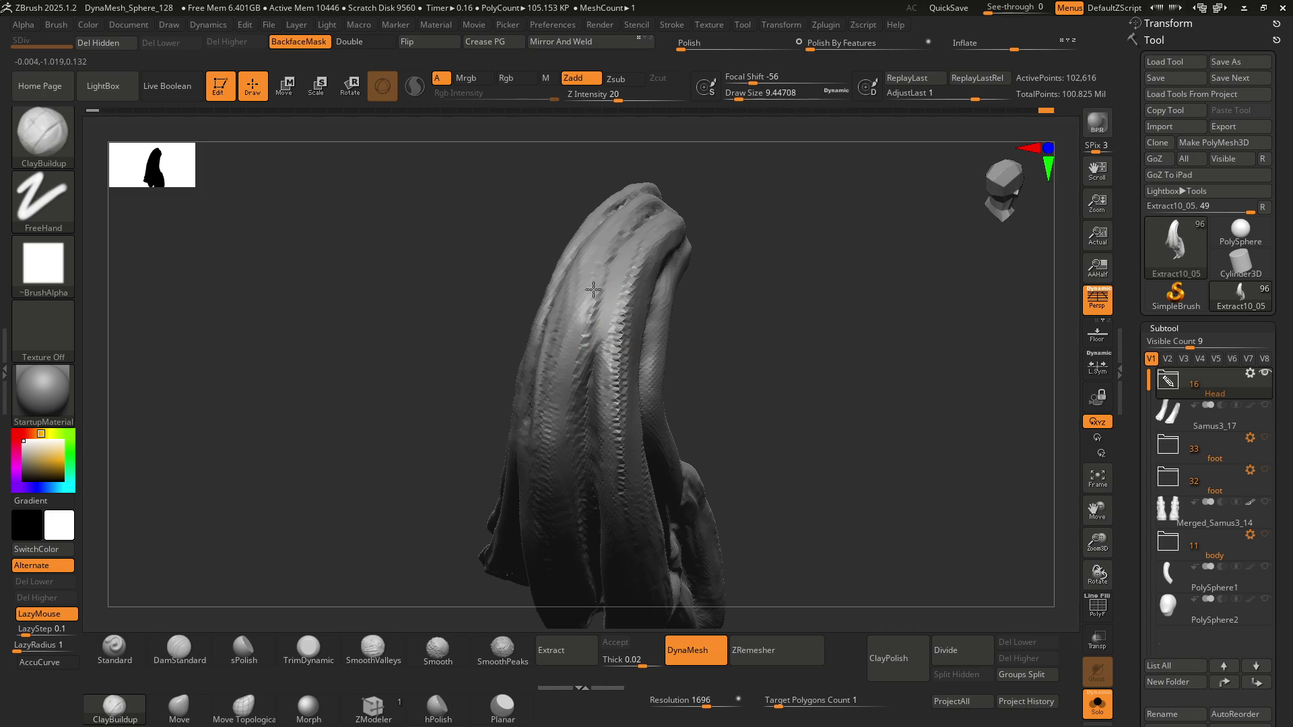
{"action": "left_click_drag", "start_coordinate": [609, 259], "coordinate": [586, 394]}
{"action": "right_click_drag", "start_coordinate": [586, 393], "coordinate": [614, 289]}
{"action": "left_click_drag", "start_coordinate": [609, 265], "coordinate": [592, 367]}
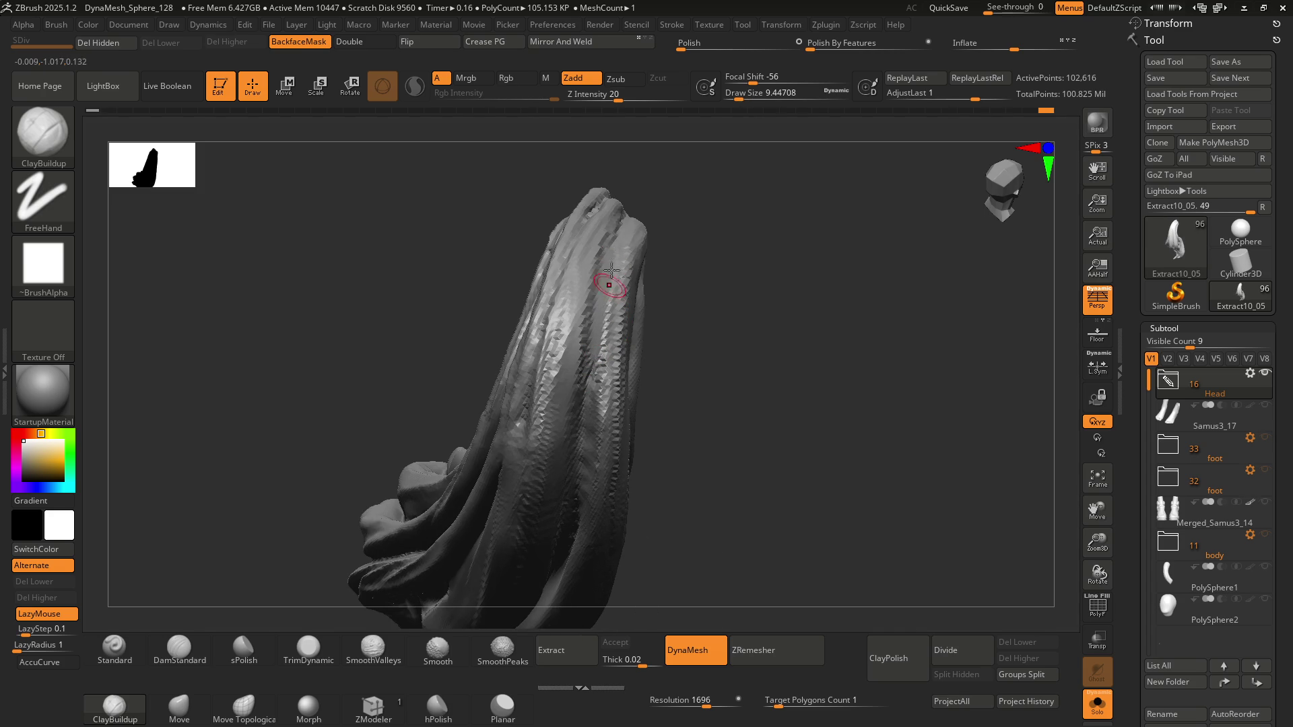
{"action": "left_click_drag", "start_coordinate": [623, 242], "coordinate": [600, 323]}
{"action": "left_click_drag", "start_coordinate": [613, 266], "coordinate": [592, 387]}
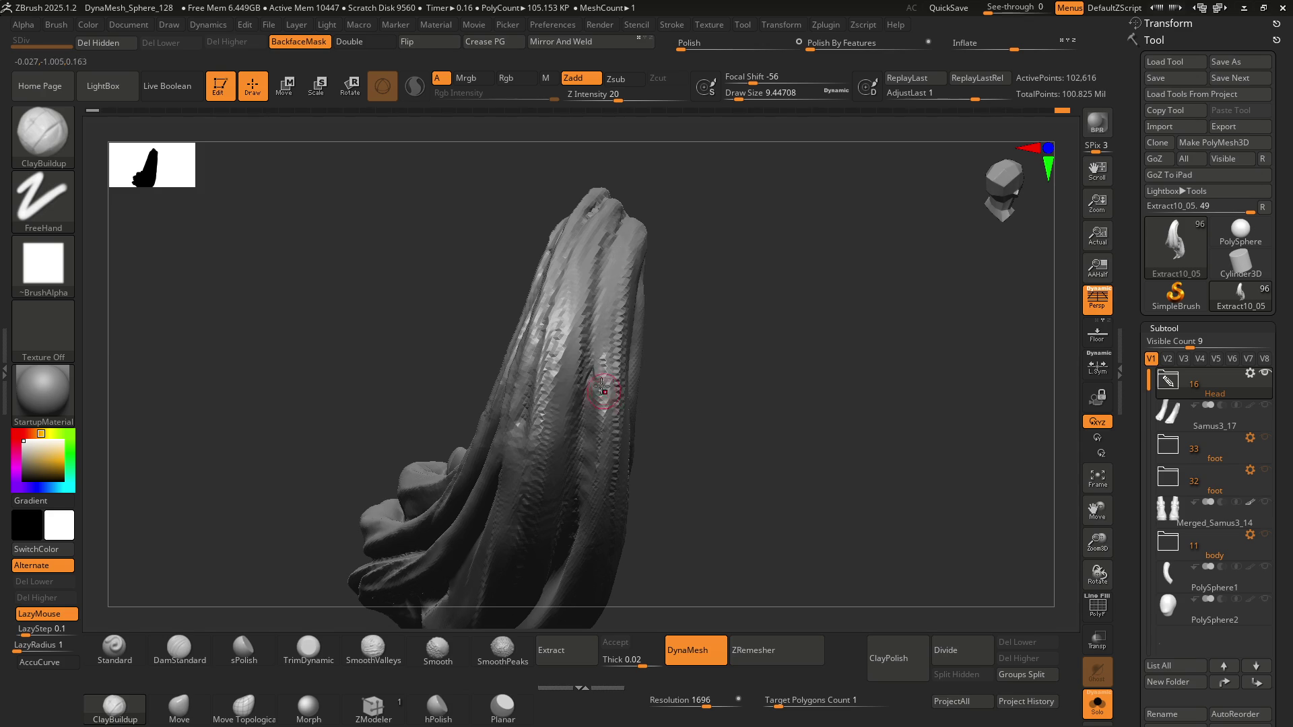
{"action": "right_click_drag", "start_coordinate": [592, 387], "coordinate": [581, 300]}
{"action": "left_click_drag", "start_coordinate": [580, 300], "coordinate": [576, 340]}
{"action": "mouse_move", "coordinate": [605, 293]}
{"action": "left_mouse_down"}
{"action": "mouse_move", "coordinate": [576, 385]}
{"action": "mouse_move", "coordinate": [606, 296]}
{"action": "mouse_move", "coordinate": [644, 250]}
{"action": "mouse_move", "coordinate": [591, 366]}
{"action": "left_mouse_up"}
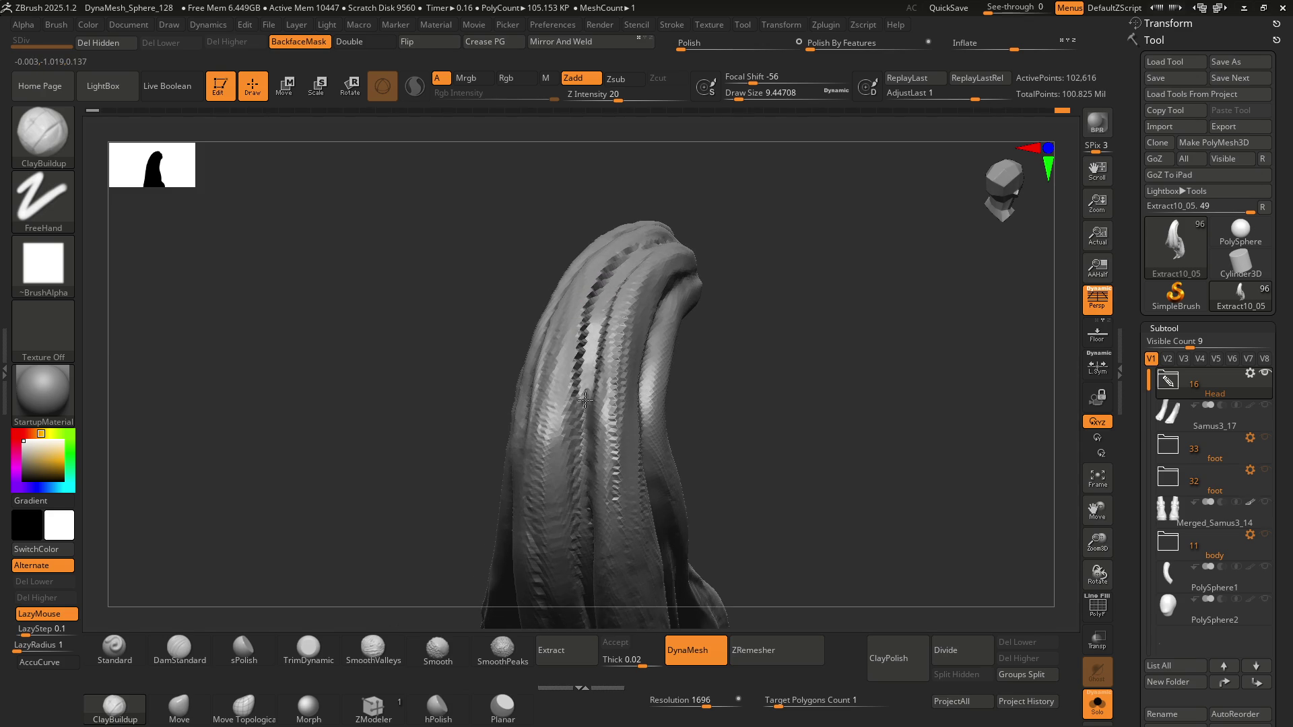
{"action": "mouse_move", "coordinate": [585, 397]}
{"action": "right_mouse_down"}
{"action": "mouse_move", "coordinate": [595, 316]}
{"action": "mouse_move", "coordinate": [612, 350]}
{"action": "right_mouse_up"}
{"action": "mouse_move", "coordinate": [616, 357]}
{"action": "left_mouse_down"}
{"action": "mouse_move", "coordinate": [606, 280]}
{"action": "mouse_move", "coordinate": [632, 316]}
{"action": "left_mouse_up"}
{"action": "right_click_drag", "start_coordinate": [633, 317], "coordinate": [601, 293]}
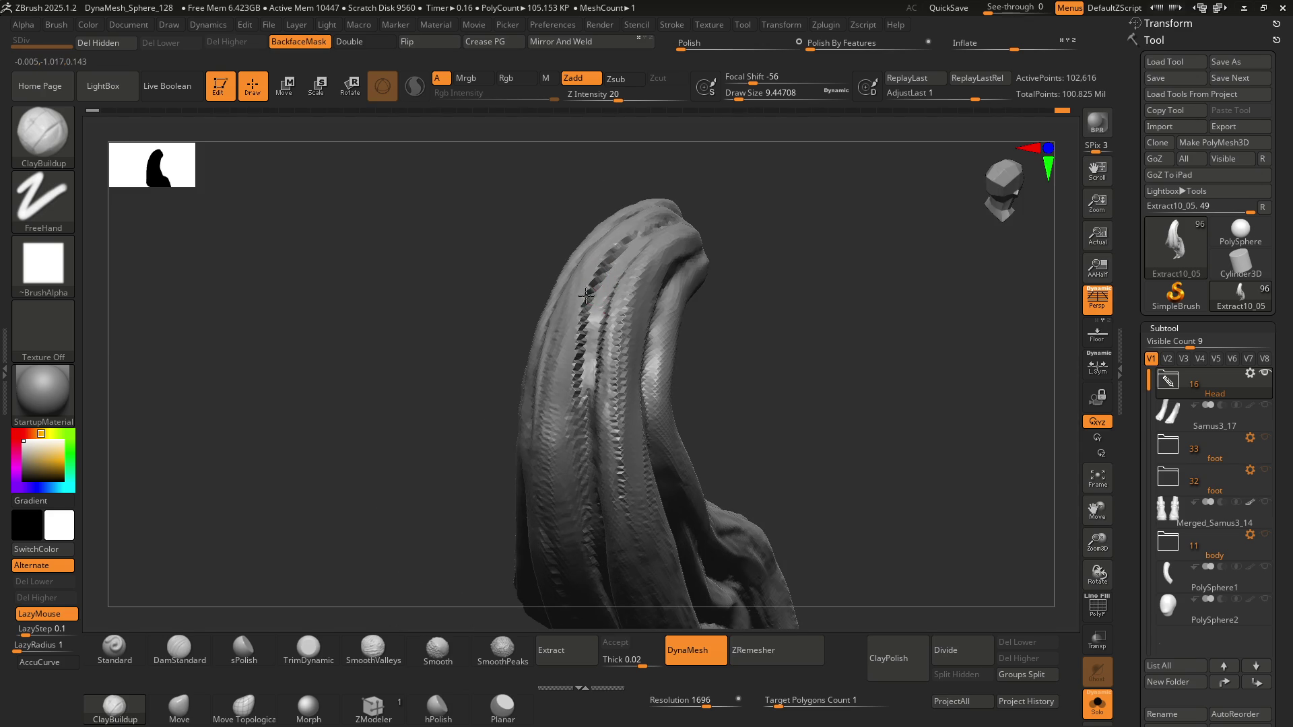
Raise the brush size to about 18.5 and add clay along the curved piece's left ridge
{"action": "mouse_move", "coordinate": [592, 288]}
{"action": "left_mouse_down"}
{"action": "mouse_move", "coordinate": [585, 300]}
{"action": "mouse_move", "coordinate": [623, 236]}
{"action": "mouse_move", "coordinate": [579, 387]}
{"action": "left_mouse_up"}
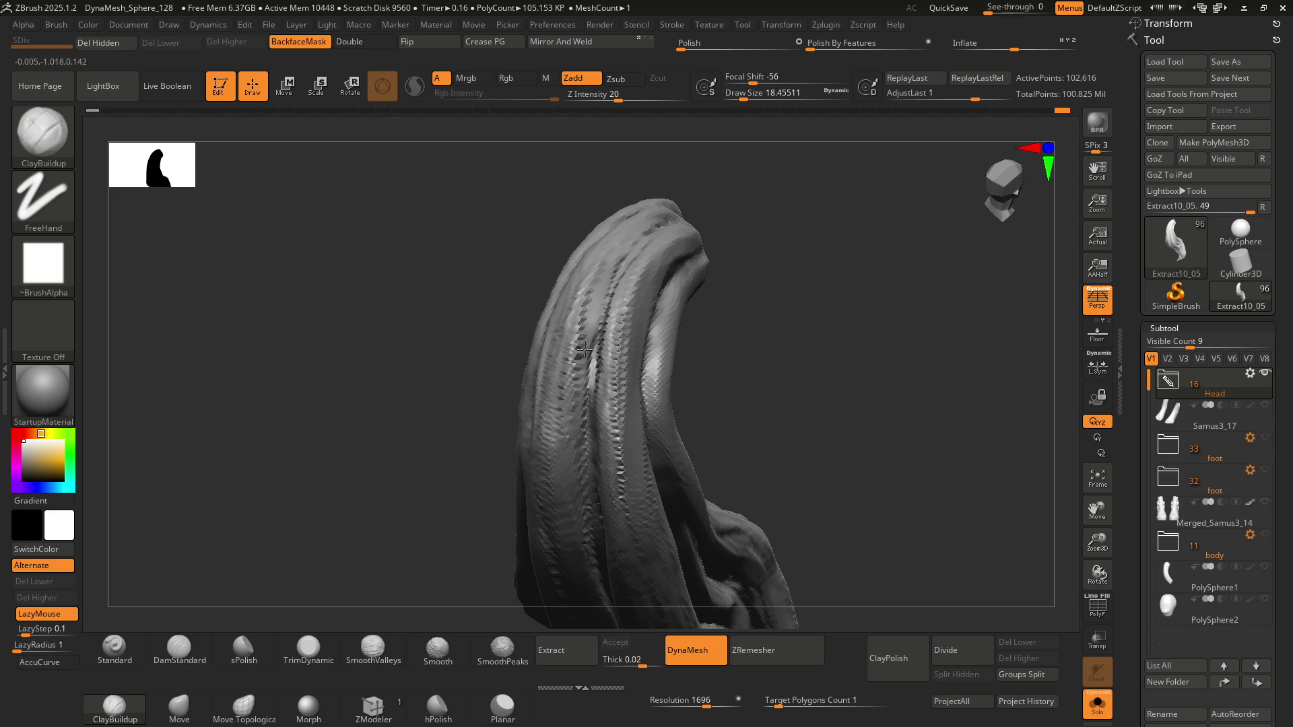
{"action": "mouse_move", "coordinate": [601, 276]}
{"action": "right_mouse_down"}
{"action": "mouse_move", "coordinate": [592, 303]}
{"action": "mouse_move", "coordinate": [611, 303]}
{"action": "right_mouse_up"}
{"action": "left_click_drag", "start_coordinate": [611, 303], "coordinate": [623, 335]}
{"action": "mouse_move", "coordinate": [622, 334]}
{"action": "right_mouse_down"}
{"action": "mouse_move", "coordinate": [601, 233]}
{"action": "mouse_move", "coordinate": [621, 334]}
{"action": "mouse_move", "coordinate": [613, 369]}
{"action": "mouse_move", "coordinate": [644, 333]}
{"action": "right_mouse_up"}
{"action": "key", "text": "ctrl"}
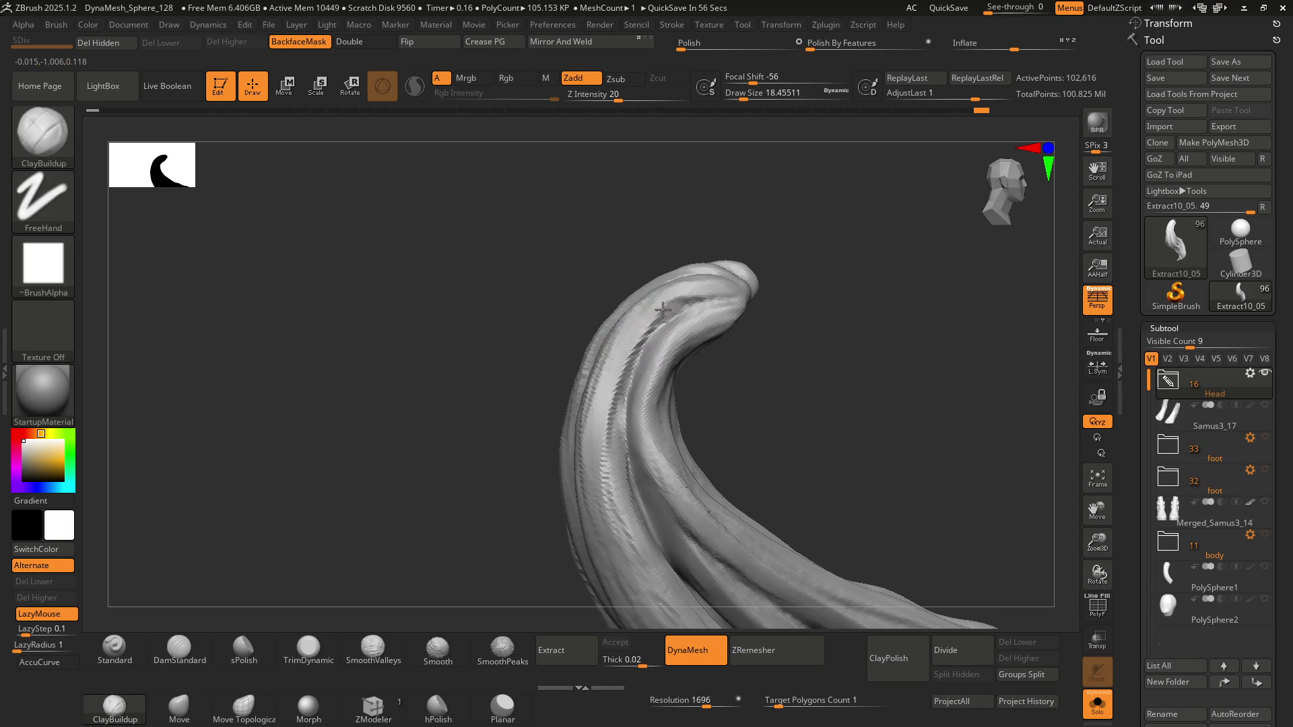
{"action": "mouse_move", "coordinate": [617, 371]}
{"action": "left_mouse_down"}
{"action": "mouse_move", "coordinate": [609, 485]}
{"action": "mouse_move", "coordinate": [599, 417]}
{"action": "mouse_move", "coordinate": [655, 340]}
{"action": "left_mouse_up"}
{"action": "mouse_move", "coordinate": [655, 340]}
{"action": "right_mouse_down"}
{"action": "mouse_move", "coordinate": [640, 332]}
{"action": "mouse_move", "coordinate": [681, 335]}
{"action": "mouse_move", "coordinate": [669, 366]}
{"action": "mouse_move", "coordinate": [573, 283]}
{"action": "mouse_move", "coordinate": [594, 315]}
{"action": "right_mouse_up"}
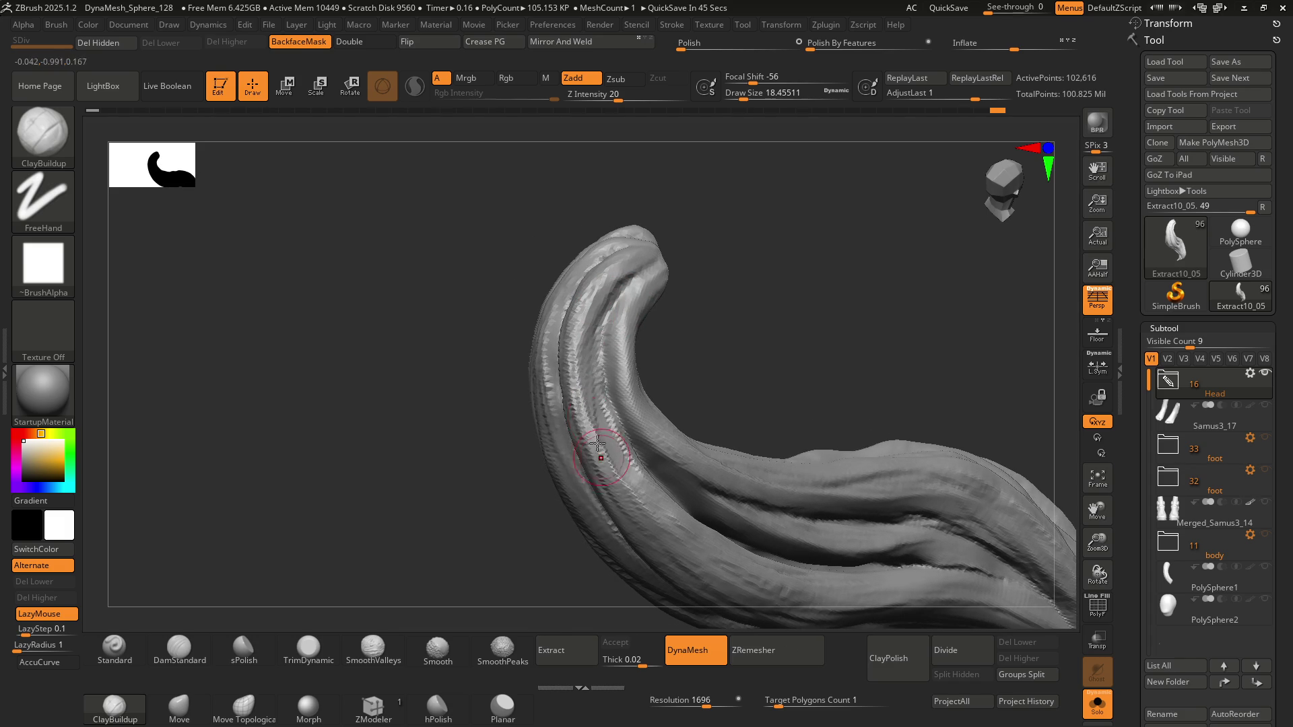
{"action": "right_click_drag", "start_coordinate": [626, 462], "coordinate": [606, 404]}
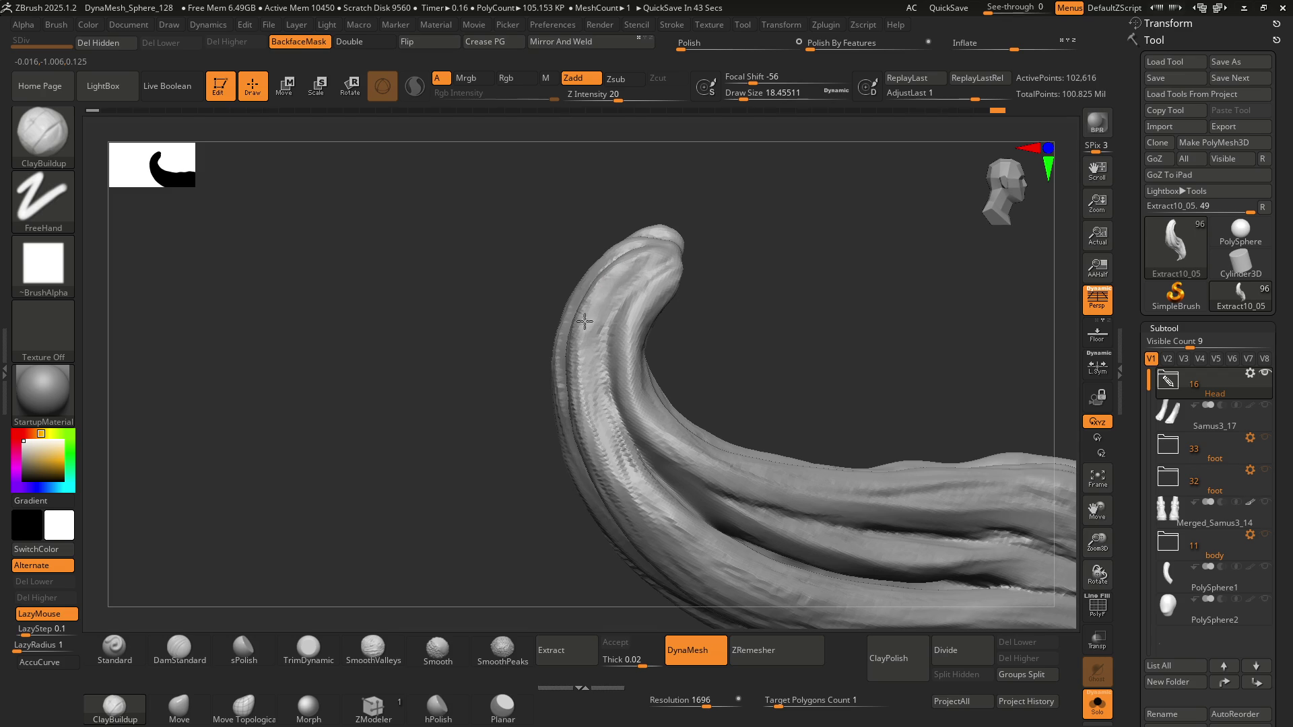
{"action": "mouse_move", "coordinate": [660, 242]}
{"action": "right_mouse_down"}
{"action": "mouse_move", "coordinate": [592, 289]}
{"action": "mouse_move", "coordinate": [620, 293]}
{"action": "mouse_move", "coordinate": [573, 292]}
{"action": "mouse_move", "coordinate": [586, 295]}
{"action": "right_mouse_up"}
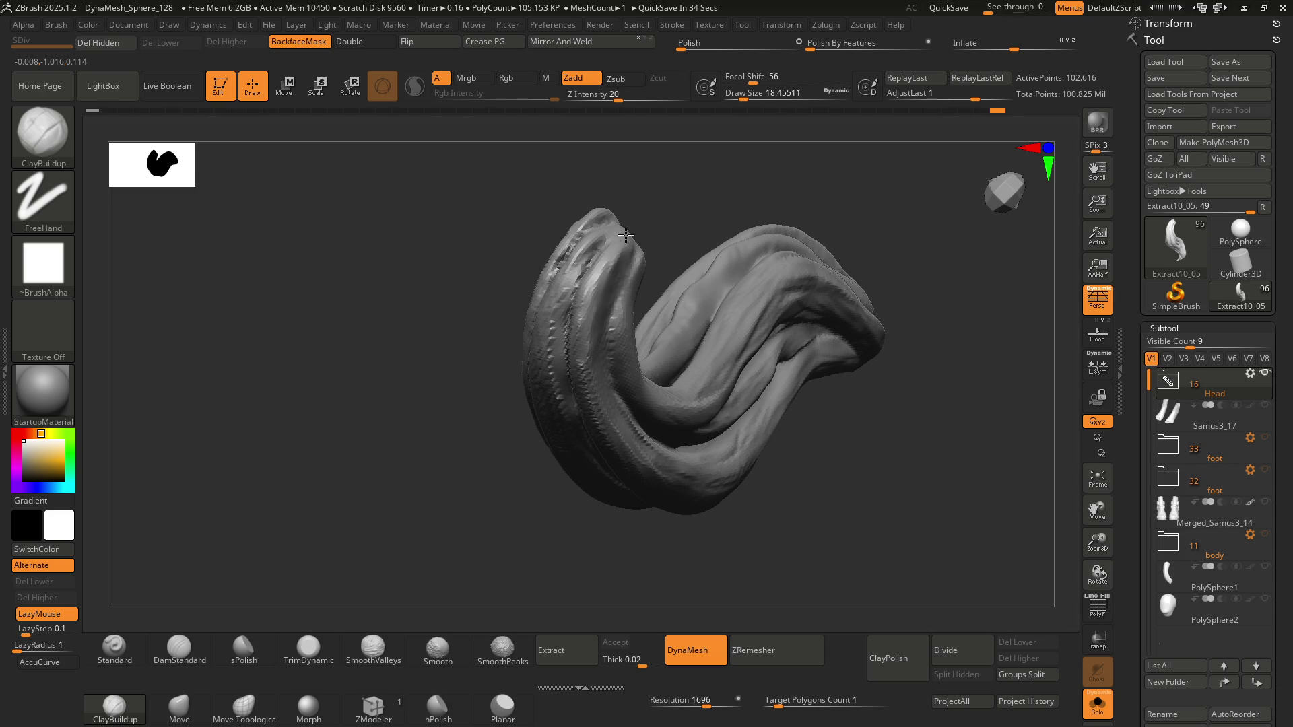
Build up clay on the top and lower parts of the hooked tip and smooth its bumps
{"action": "right_click_drag", "start_coordinate": [595, 304], "coordinate": [603, 261]}
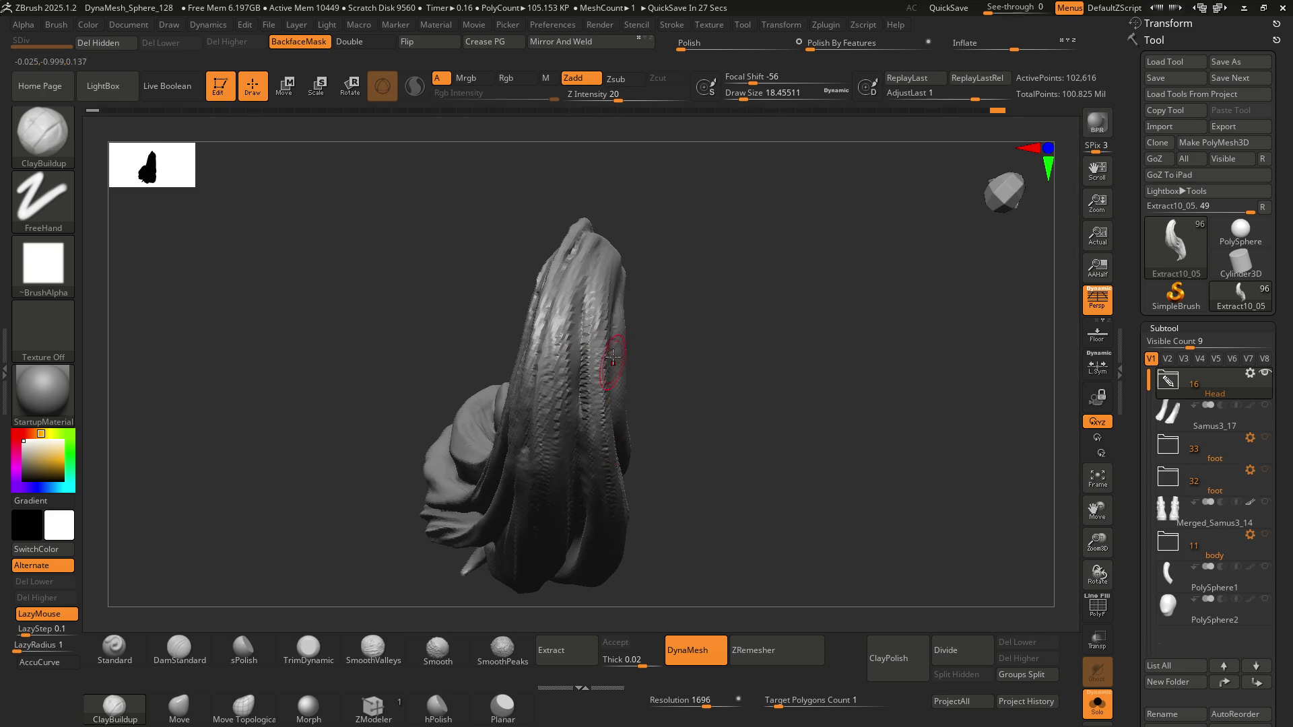
{"action": "right_click_drag", "start_coordinate": [611, 357], "coordinate": [608, 322]}
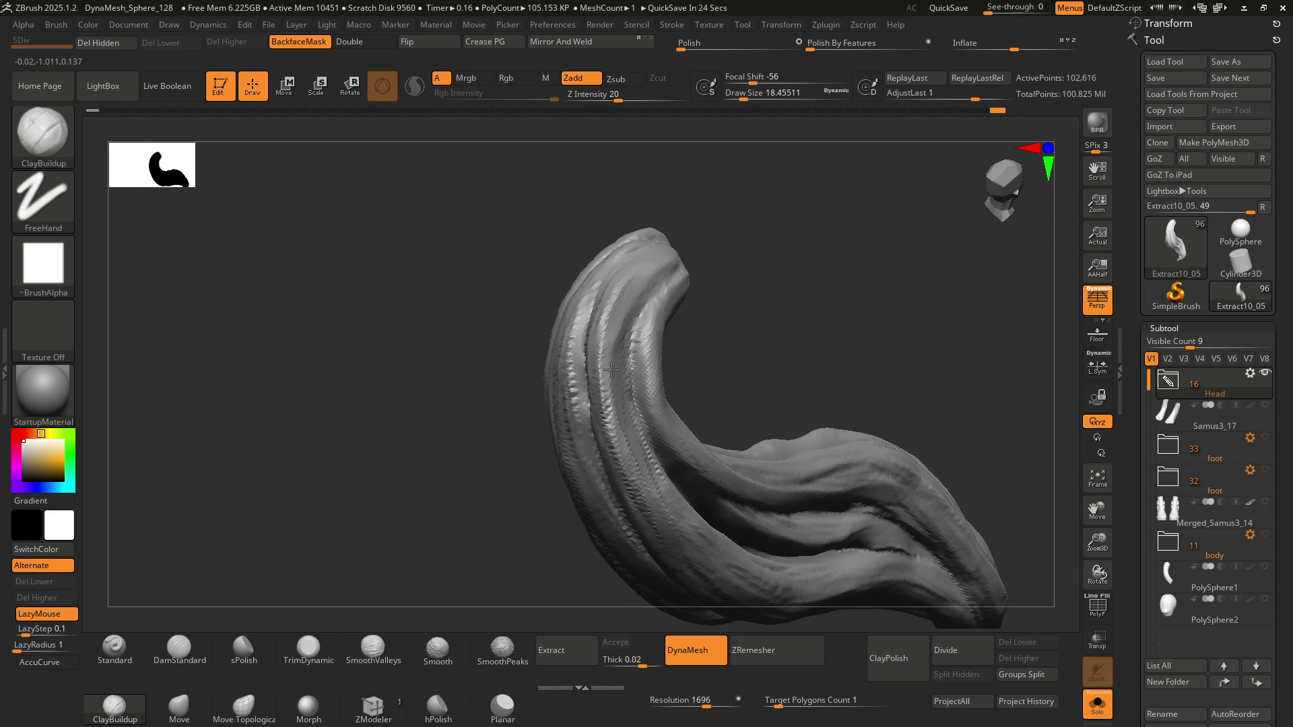
{"action": "mouse_move", "coordinate": [630, 296]}
{"action": "right_mouse_down"}
{"action": "mouse_move", "coordinate": [618, 280]}
{"action": "mouse_move", "coordinate": [640, 298]}
{"action": "mouse_move", "coordinate": [619, 296]}
{"action": "mouse_move", "coordinate": [655, 295]}
{"action": "right_mouse_up"}
{"action": "mouse_move", "coordinate": [667, 263]}
{"action": "left_mouse_down"}
{"action": "mouse_move", "coordinate": [650, 340]}
{"action": "mouse_move", "coordinate": [649, 308]}
{"action": "left_mouse_up"}
{"action": "left_click_drag", "start_coordinate": [666, 389], "coordinate": [689, 411]}
{"action": "mouse_move", "coordinate": [690, 411]}
{"action": "right_mouse_down"}
{"action": "mouse_move", "coordinate": [658, 297]}
{"action": "mouse_move", "coordinate": [686, 317]}
{"action": "mouse_move", "coordinate": [673, 290]}
{"action": "mouse_move", "coordinate": [663, 303]}
{"action": "mouse_move", "coordinate": [646, 289]}
{"action": "mouse_move", "coordinate": [660, 274]}
{"action": "right_mouse_up"}
{"action": "mouse_move", "coordinate": [661, 275]}
{"action": "left_mouse_down"}
{"action": "mouse_move", "coordinate": [690, 243]}
{"action": "mouse_move", "coordinate": [688, 261]}
{"action": "left_mouse_up"}
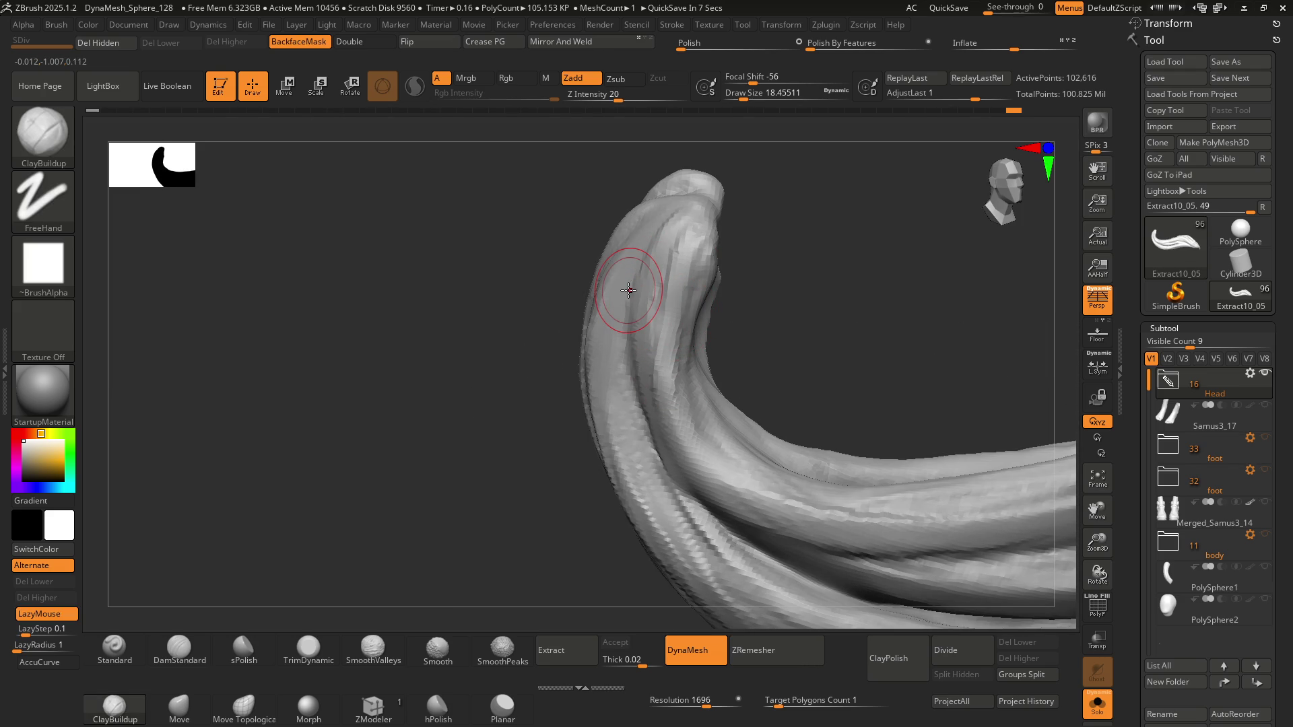
{"action": "mouse_move", "coordinate": [628, 290]}
{"action": "left_mouse_down"}
{"action": "mouse_move", "coordinate": [643, 269]}
{"action": "mouse_move", "coordinate": [615, 254]}
{"action": "mouse_move", "coordinate": [641, 246]}
{"action": "mouse_move", "coordinate": [692, 303]}
{"action": "mouse_move", "coordinate": [678, 300]}
{"action": "left_mouse_up"}
{"action": "right_click_drag", "start_coordinate": [678, 300], "coordinate": [667, 316]}
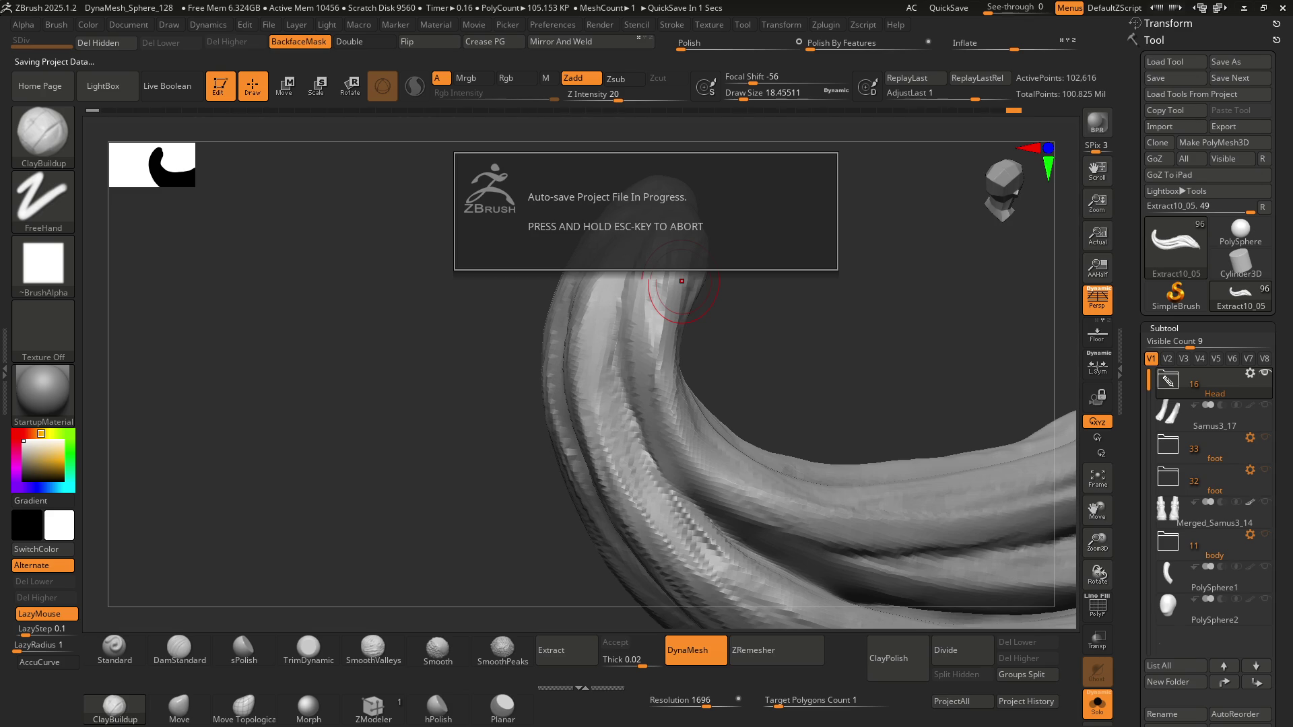
Roughen the surface near the tail tip, add clay beneath it, and smooth detail up the tail
{"action": "right_click_drag", "start_coordinate": [682, 281], "coordinate": [660, 328]}
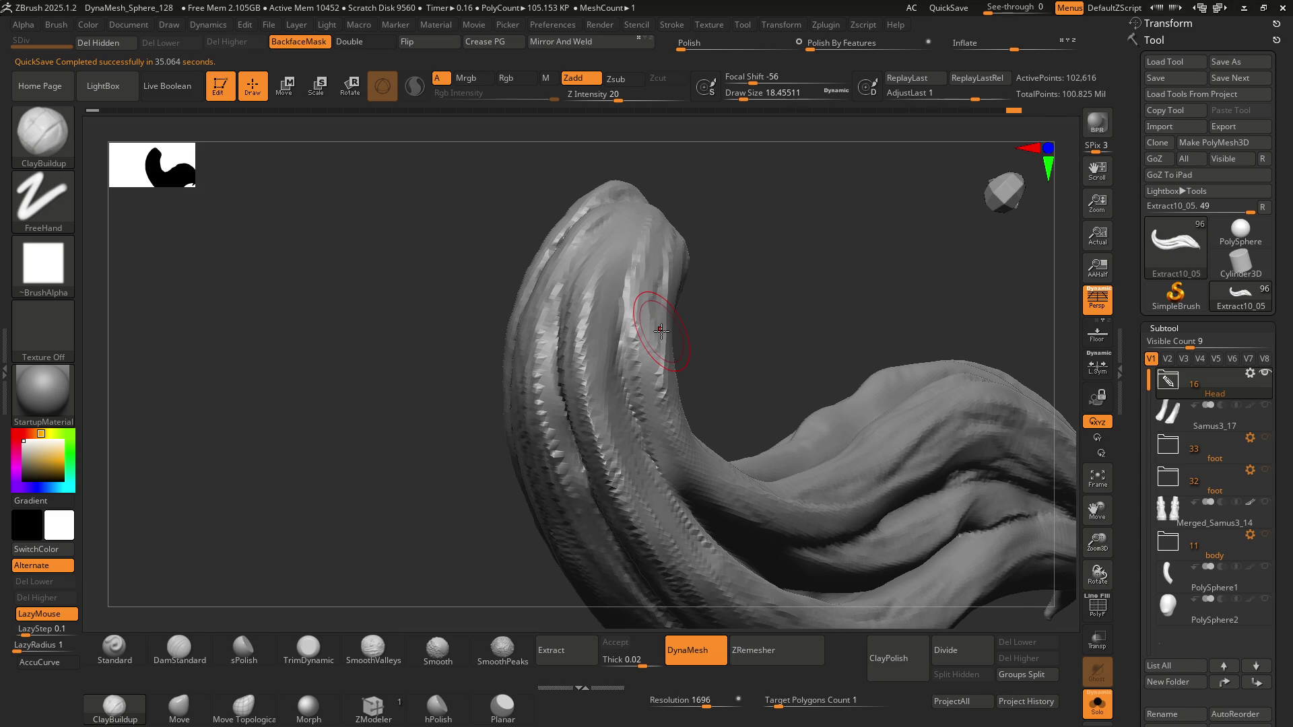
{"action": "mouse_move", "coordinate": [606, 370]}
{"action": "right_mouse_down"}
{"action": "mouse_move", "coordinate": [640, 332]}
{"action": "mouse_move", "coordinate": [657, 273]}
{"action": "mouse_move", "coordinate": [641, 259]}
{"action": "right_mouse_up"}
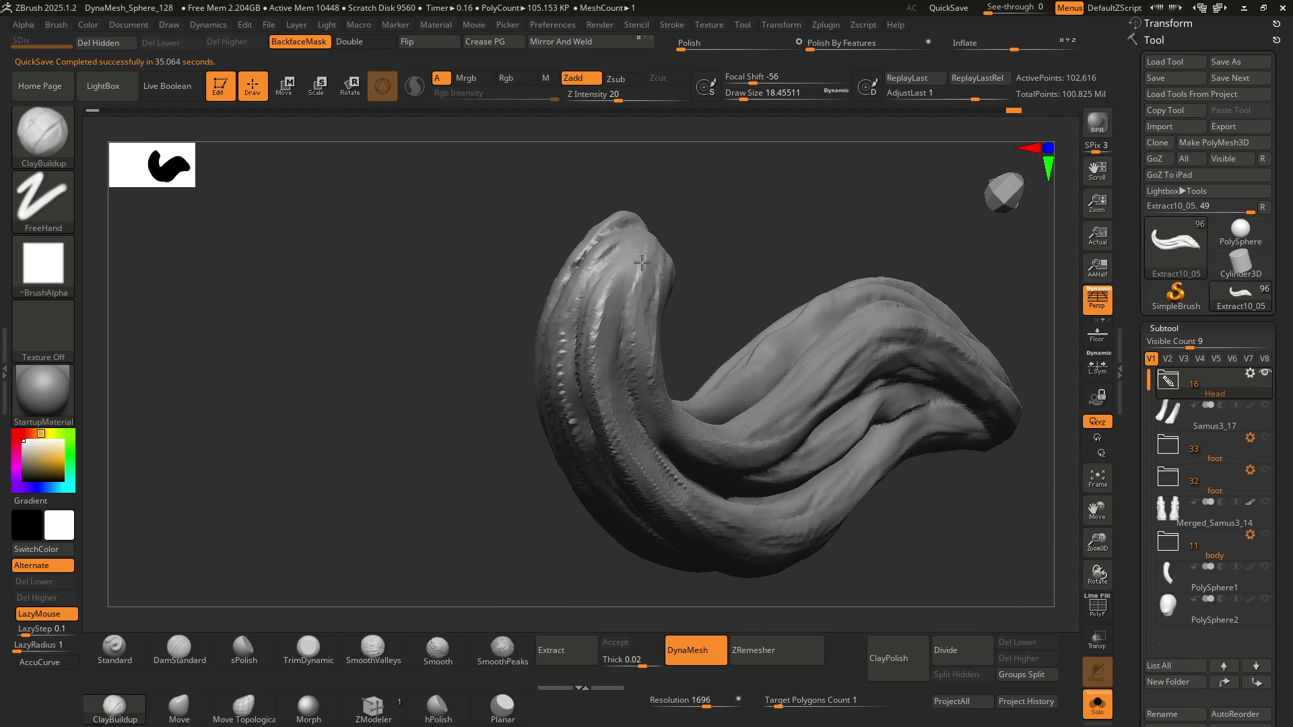
{"action": "mouse_move", "coordinate": [662, 357]}
{"action": "right_mouse_down"}
{"action": "mouse_move", "coordinate": [665, 274]}
{"action": "mouse_move", "coordinate": [677, 326]}
{"action": "right_mouse_up"}
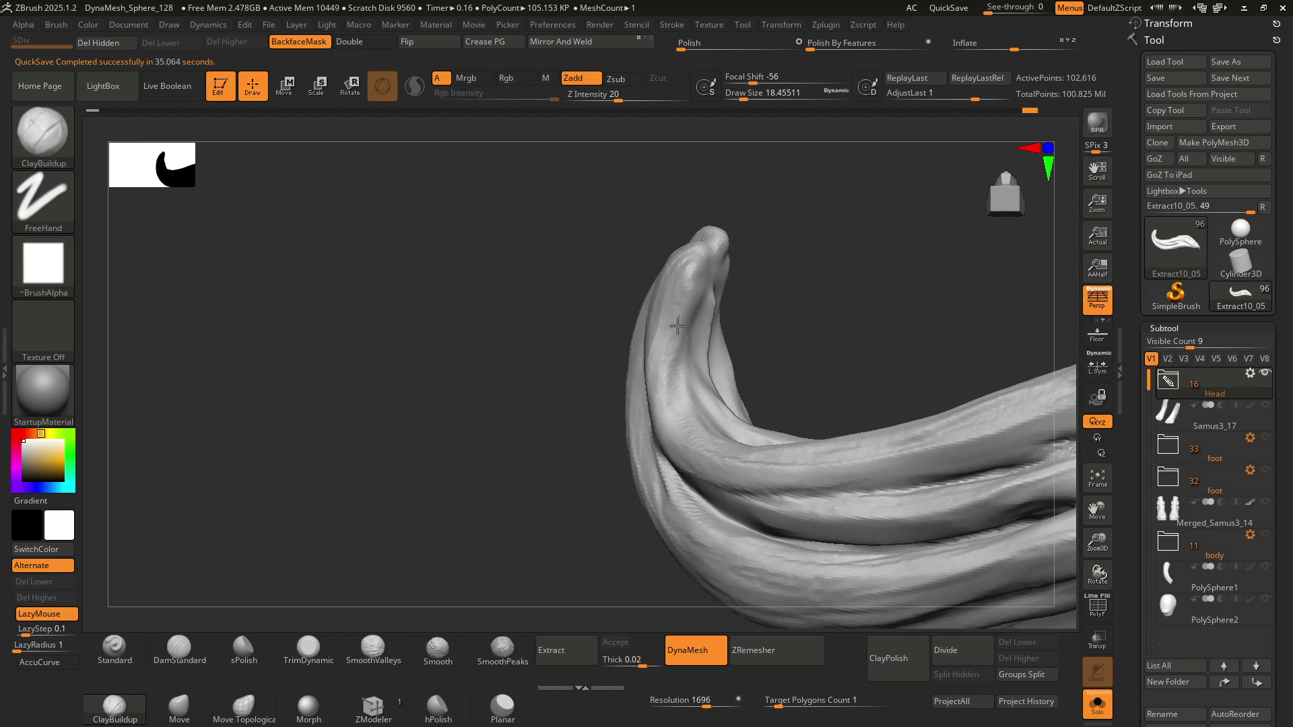
{"action": "mouse_move", "coordinate": [677, 326]}
{"action": "left_mouse_down"}
{"action": "mouse_move", "coordinate": [700, 259]}
{"action": "mouse_move", "coordinate": [681, 341]}
{"action": "left_mouse_up"}
{"action": "right_click_drag", "start_coordinate": [681, 340], "coordinate": [720, 363]}
{"action": "right_click_drag", "start_coordinate": [697, 285], "coordinate": [687, 260]}
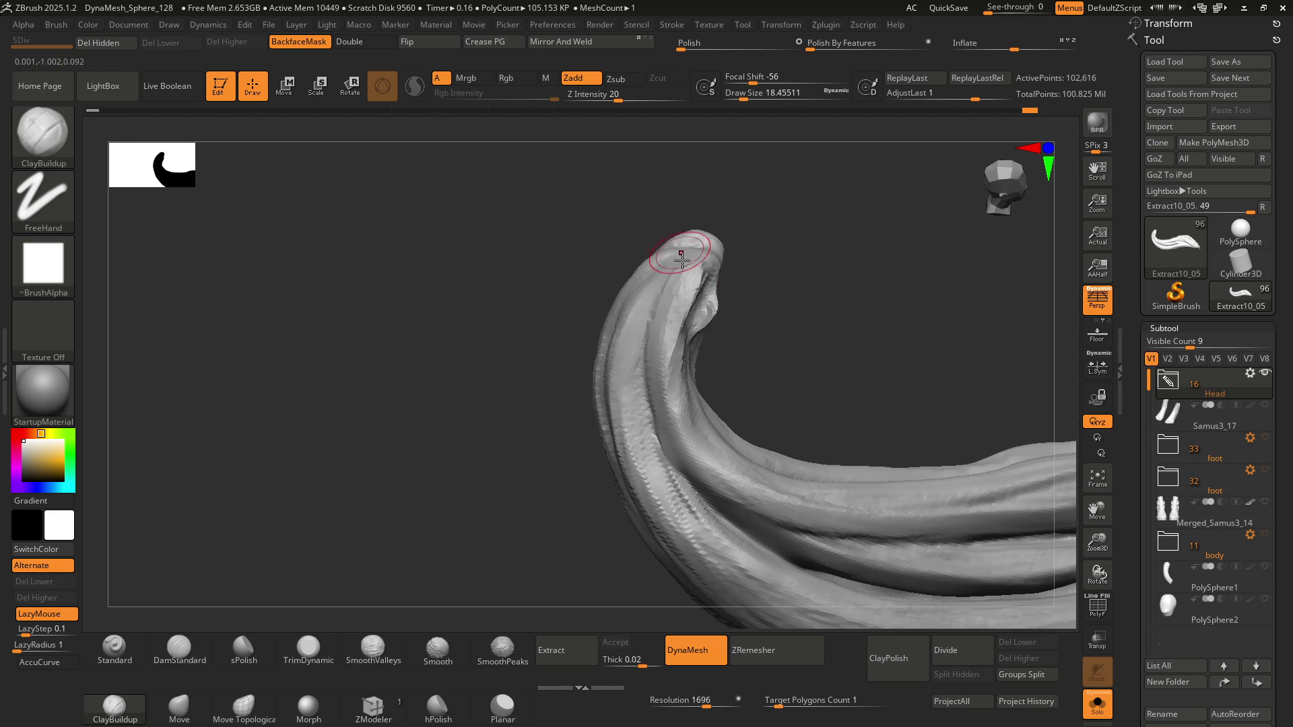
{"action": "right_click_drag", "start_coordinate": [696, 342], "coordinate": [705, 322]}
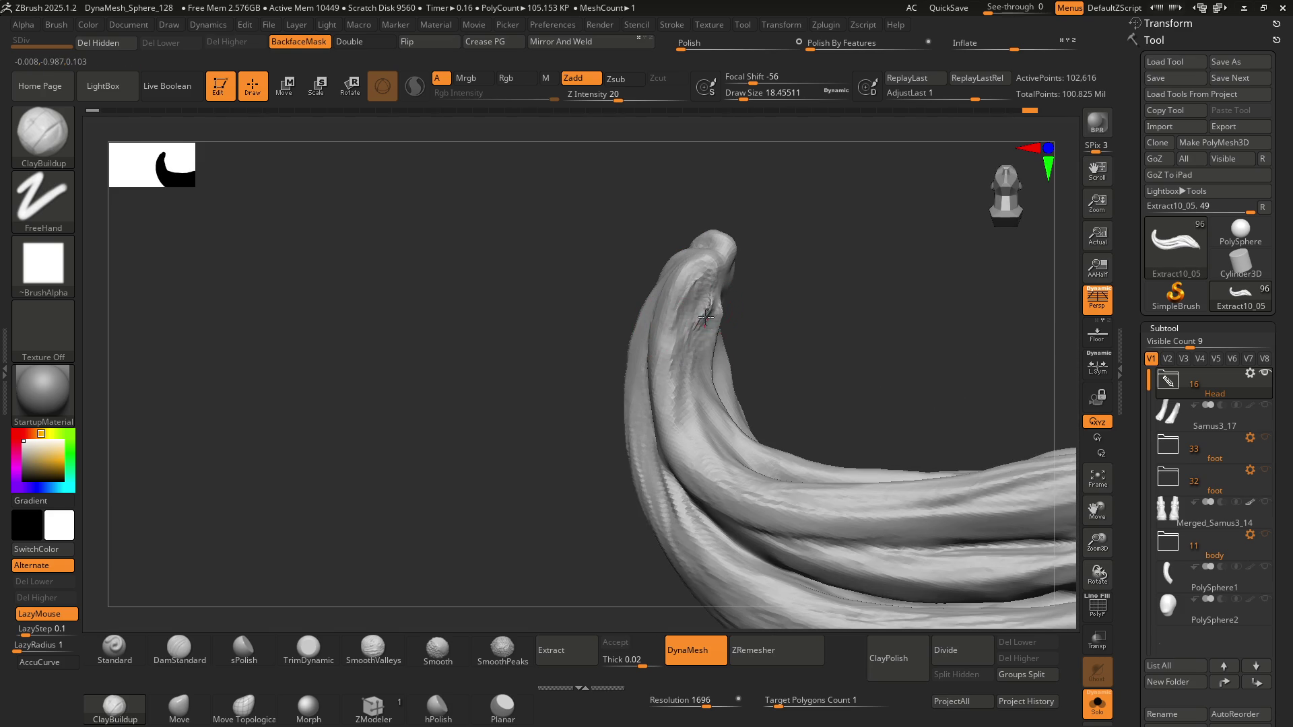
{"action": "right_click_drag", "start_coordinate": [701, 407], "coordinate": [683, 409]}
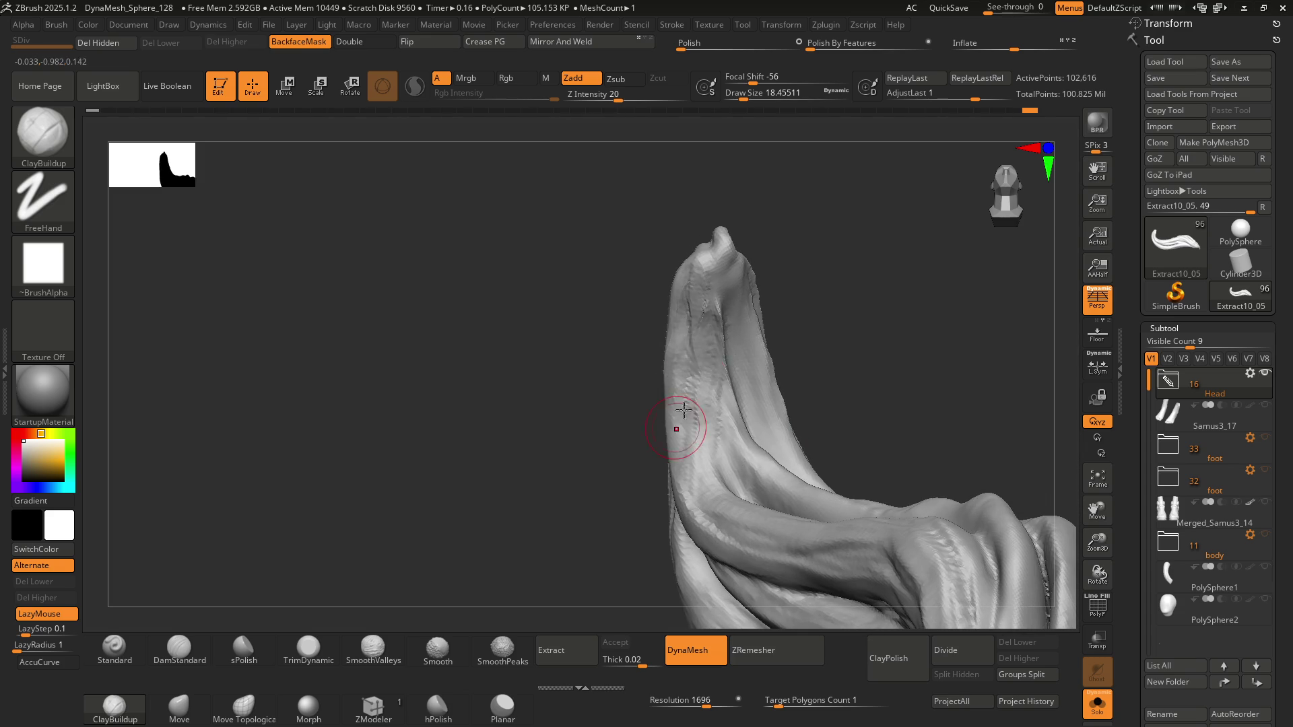
{"action": "left_click_drag", "start_coordinate": [725, 402], "coordinate": [704, 314]}
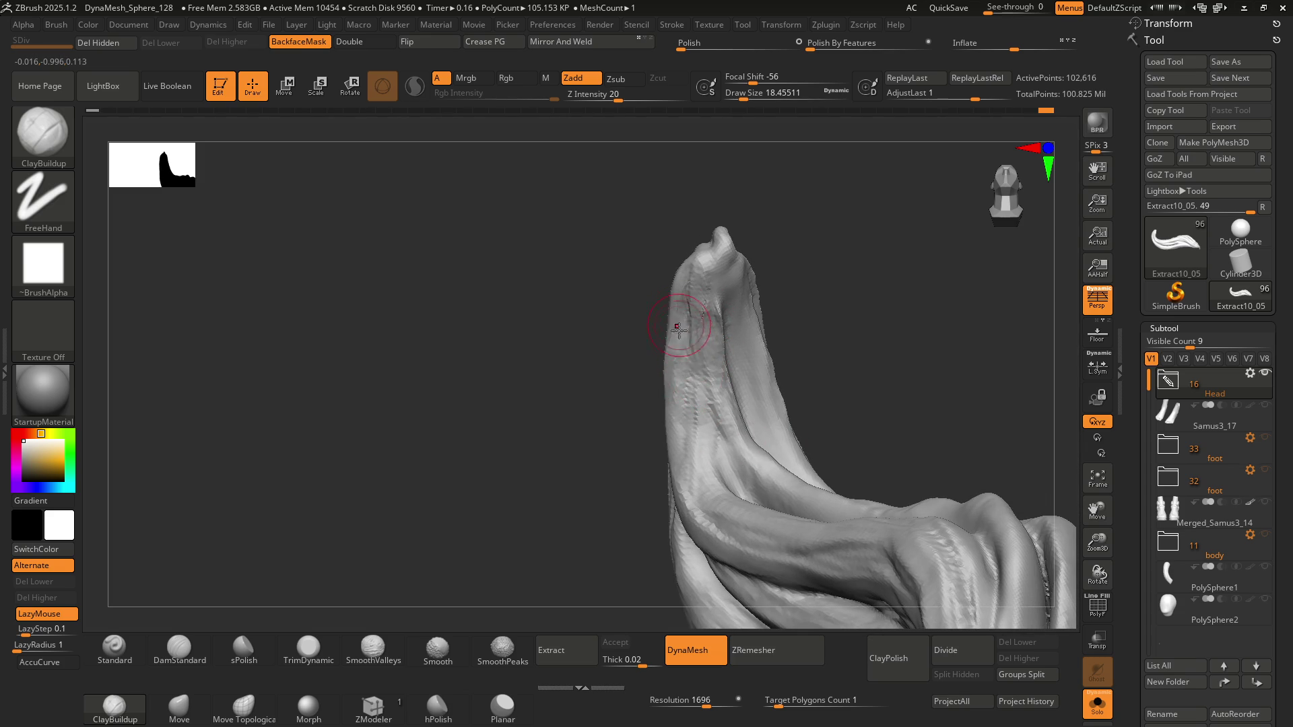
{"action": "right_click_drag", "start_coordinate": [679, 329], "coordinate": [698, 355]}
Select the DamStandard brush (B-D-S) and orbit to view the hooked tail end
{"action": "key", "text": "b"}
{"action": "key", "text": "d"}
{"action": "key", "text": "s"}
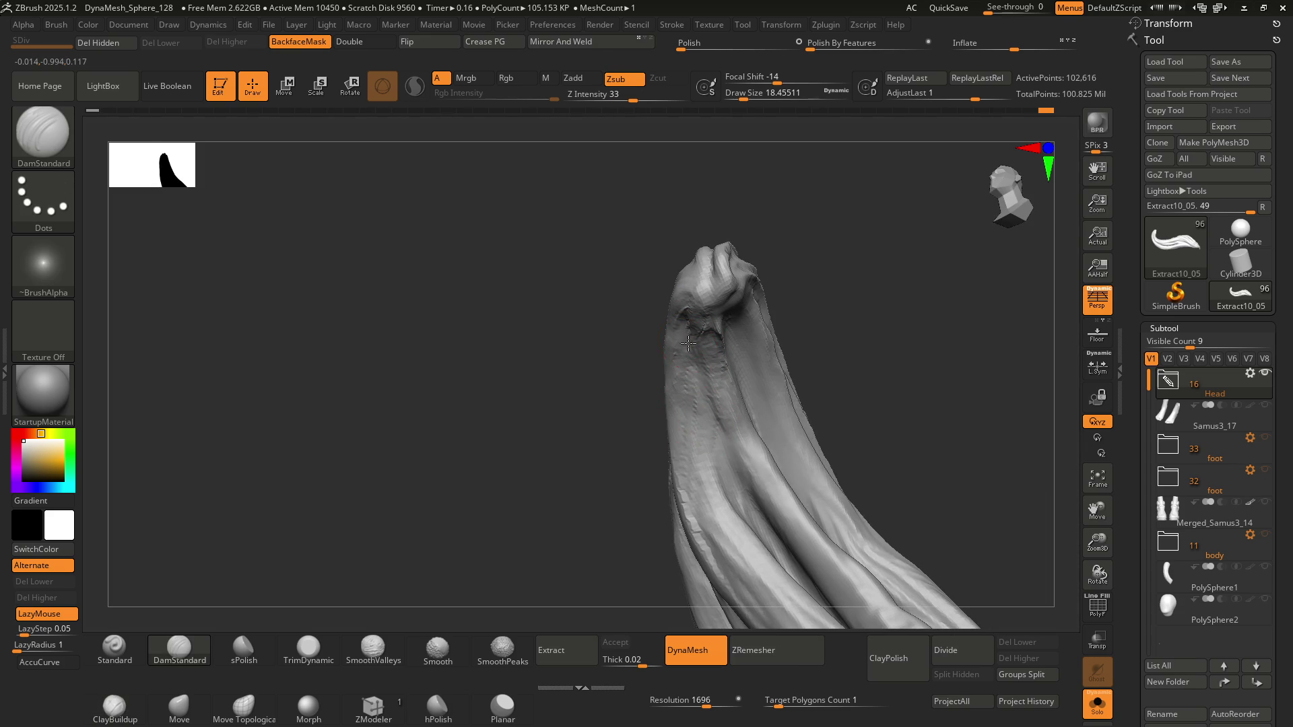
{"action": "right_click_drag", "start_coordinate": [737, 505], "coordinate": [693, 307]}
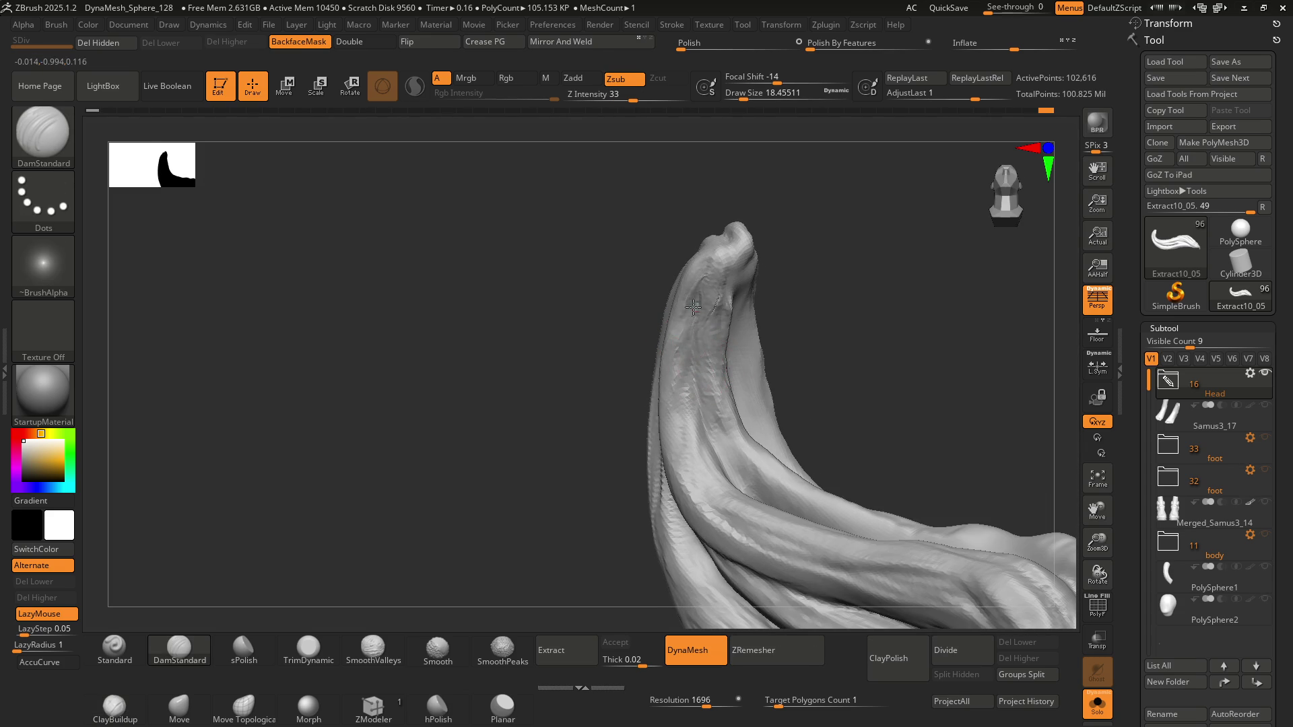
{"action": "mouse_move", "coordinate": [736, 496]}
{"action": "right_mouse_down"}
{"action": "mouse_move", "coordinate": [785, 433]}
{"action": "mouse_move", "coordinate": [712, 353]}
{"action": "mouse_move", "coordinate": [685, 381]}
{"action": "mouse_move", "coordinate": [704, 402]}
{"action": "mouse_move", "coordinate": [669, 390]}
{"action": "mouse_move", "coordinate": [668, 321]}
{"action": "mouse_move", "coordinate": [734, 364]}
{"action": "mouse_move", "coordinate": [761, 370]}
{"action": "mouse_move", "coordinate": [801, 347]}
{"action": "mouse_move", "coordinate": [682, 344]}
{"action": "mouse_move", "coordinate": [664, 362]}
{"action": "mouse_move", "coordinate": [623, 347]}
{"action": "mouse_move", "coordinate": [588, 384]}
{"action": "mouse_move", "coordinate": [694, 352]}
{"action": "mouse_move", "coordinate": [662, 346]}
{"action": "mouse_move", "coordinate": [680, 377]}
{"action": "right_mouse_up"}
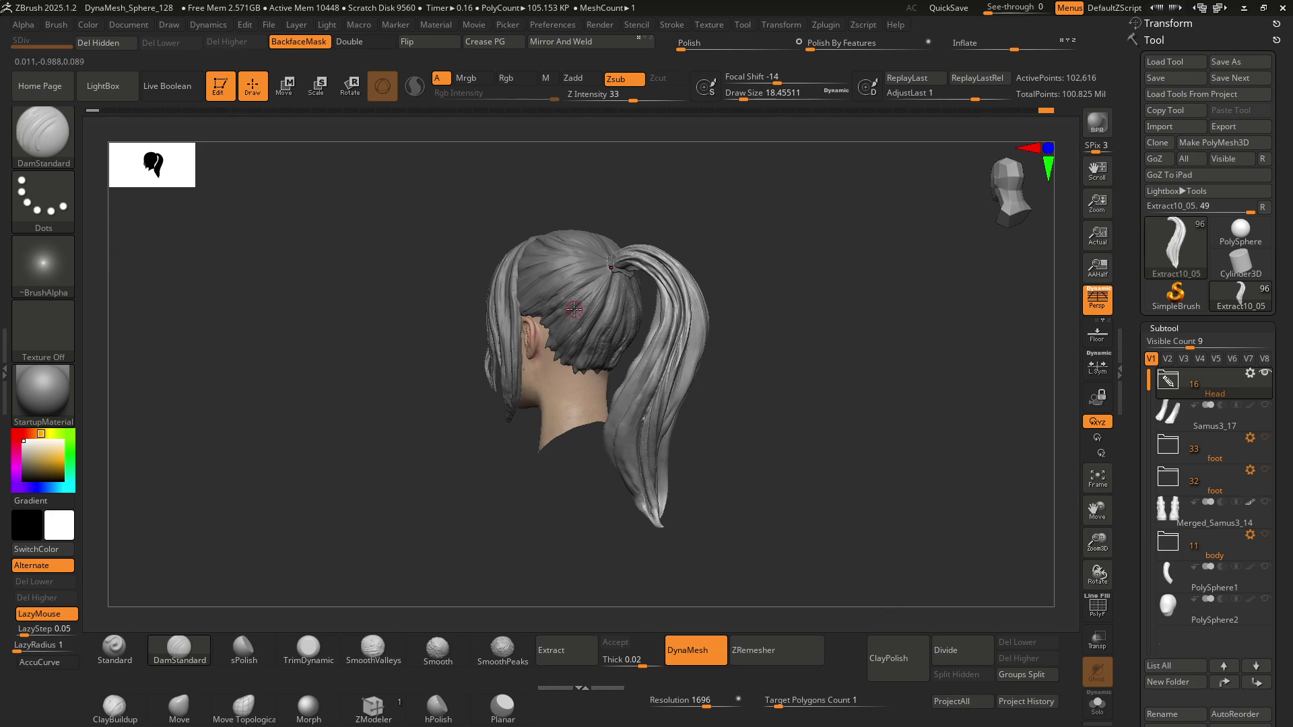
{"action": "scroll", "coordinate": [629, 313], "scroll_direction": "up", "scroll_amount": 8}
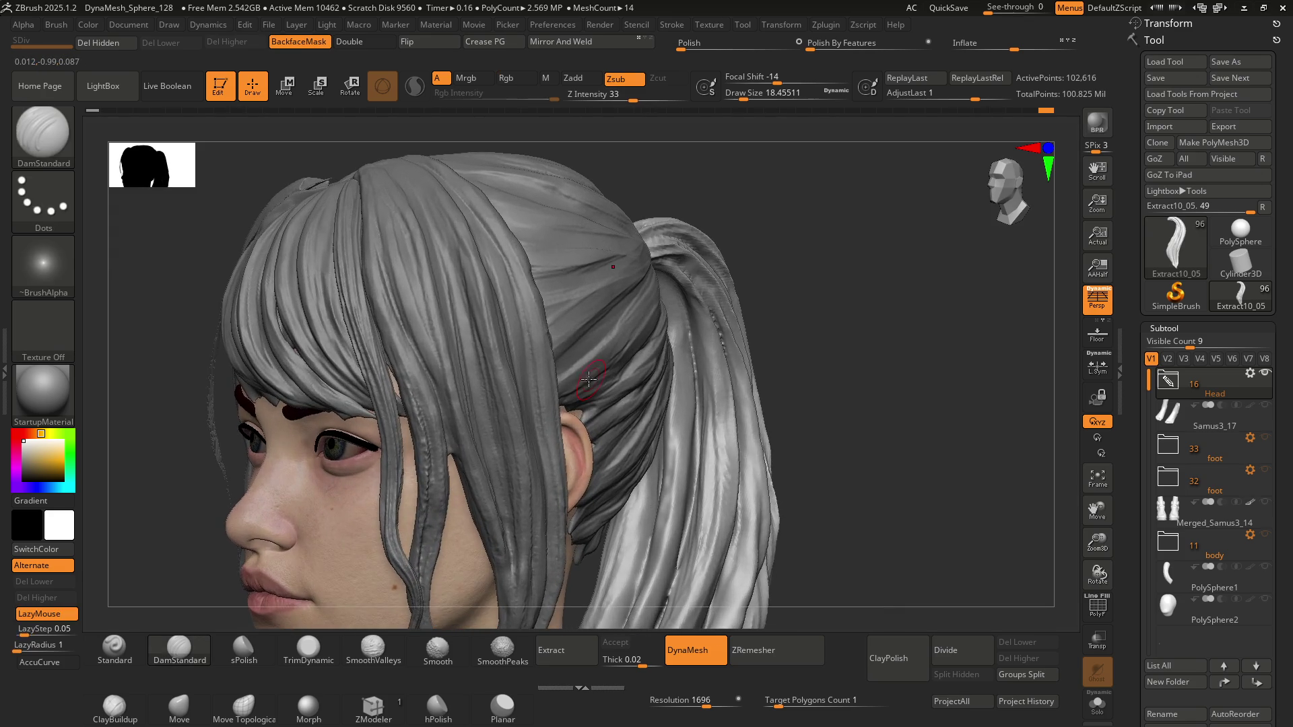
{"action": "right_click_drag", "start_coordinate": [591, 353], "coordinate": [587, 257]}
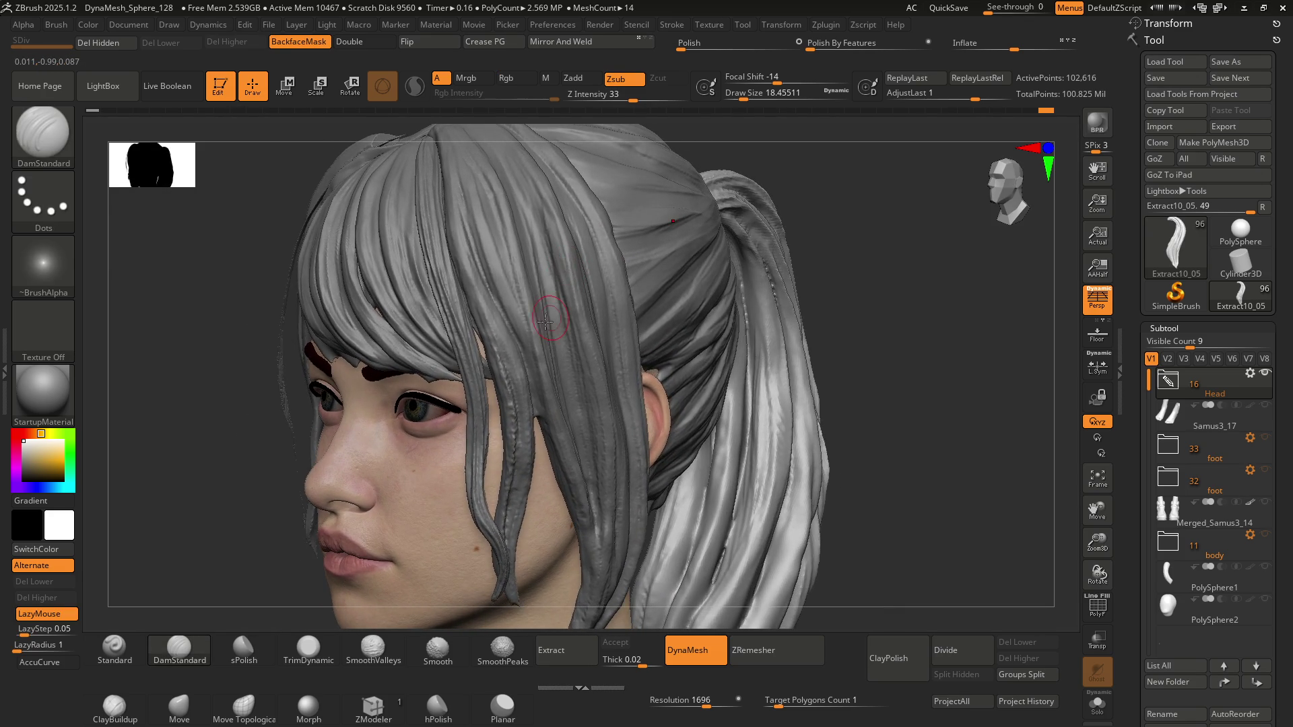
{"action": "scroll", "coordinate": [541, 328], "scroll_direction": "down", "scroll_amount": 5}
{"action": "key", "text": "ctrl"}
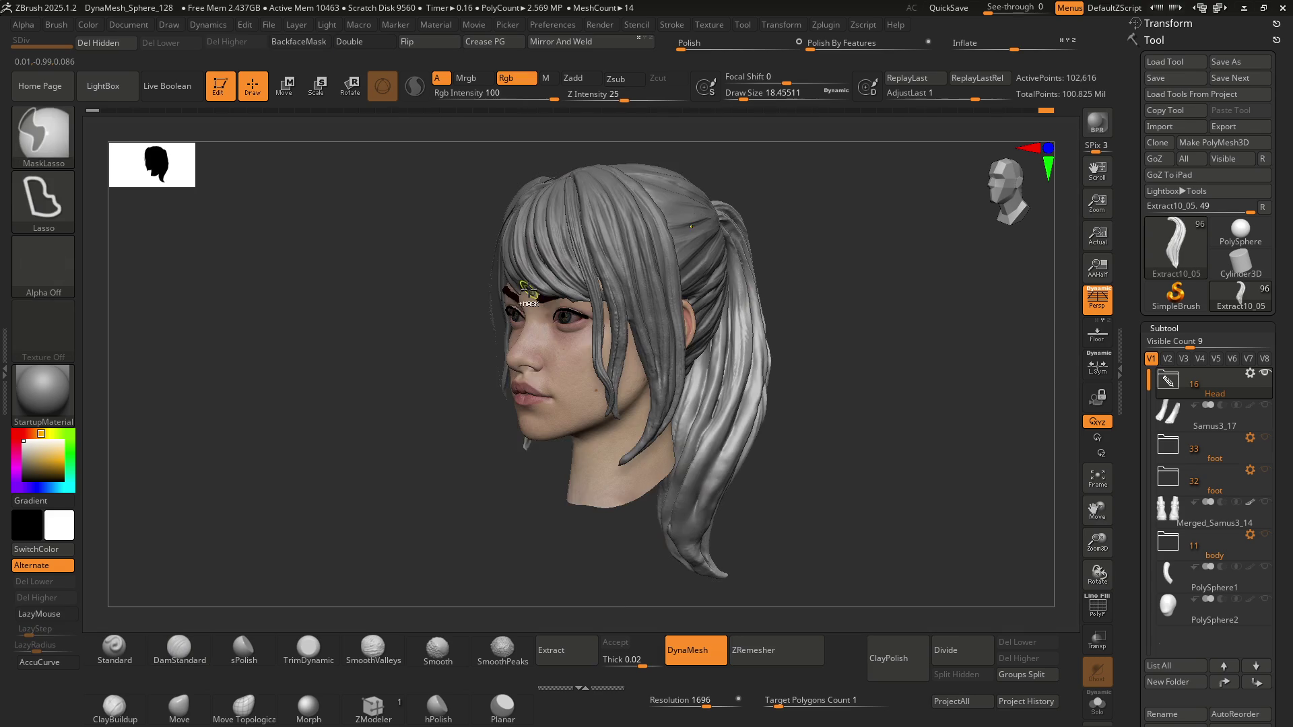
{"action": "scroll", "coordinate": [559, 397], "scroll_direction": "up", "scroll_amount": 5}
{"action": "mouse_move", "coordinate": [559, 396]}
{"action": "right_mouse_down"}
{"action": "mouse_move", "coordinate": [558, 336]}
{"action": "mouse_move", "coordinate": [503, 368]}
{"action": "mouse_move", "coordinate": [639, 343]}
{"action": "mouse_move", "coordinate": [628, 385]}
{"action": "right_mouse_up"}
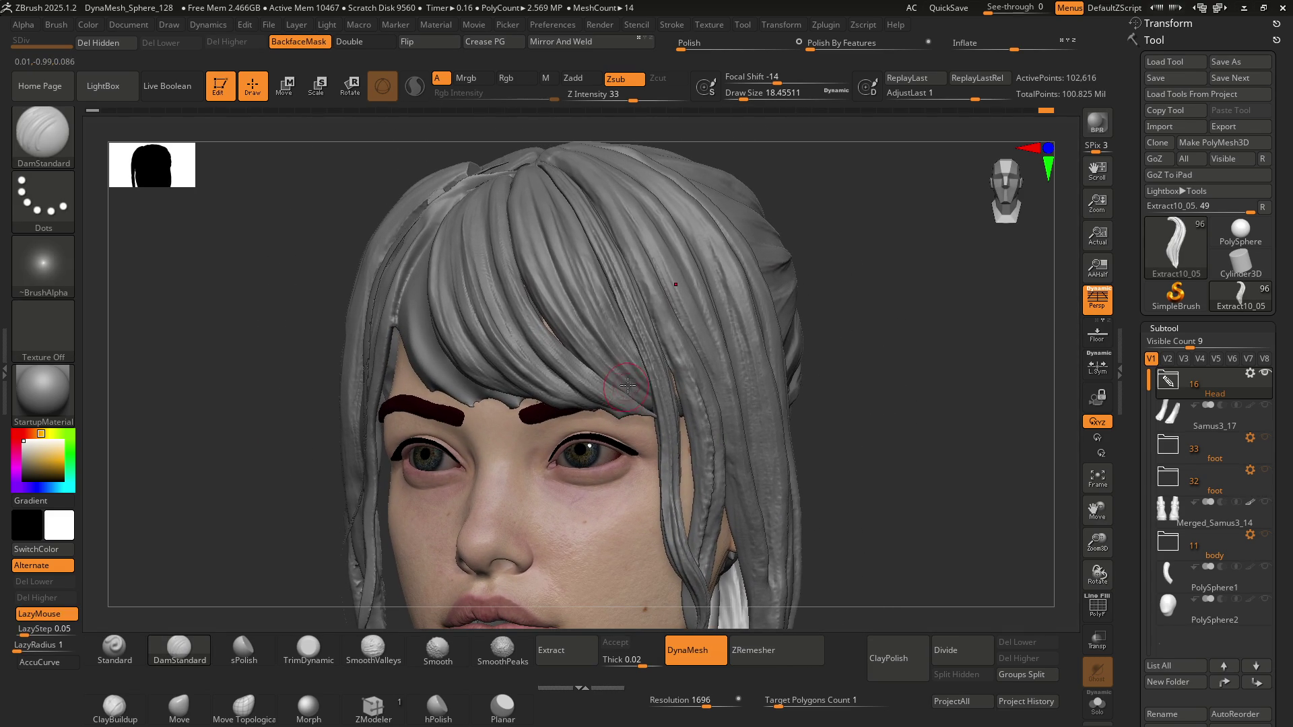
{"action": "mouse_move", "coordinate": [653, 296]}
{"action": "right_mouse_down"}
{"action": "mouse_move", "coordinate": [609, 357]}
{"action": "mouse_move", "coordinate": [616, 325]}
{"action": "right_mouse_up"}
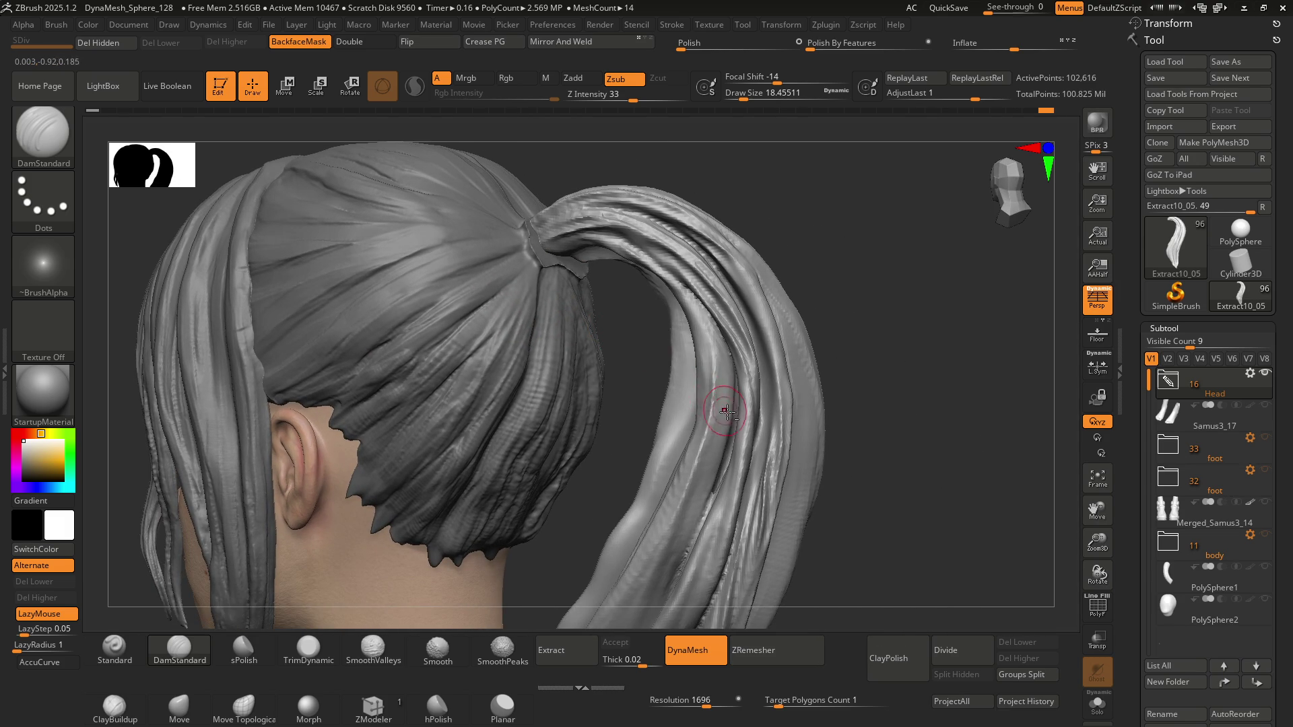
{"action": "mouse_move", "coordinate": [726, 411]}
{"action": "right_mouse_down"}
{"action": "mouse_move", "coordinate": [669, 325]}
{"action": "mouse_move", "coordinate": [683, 332]}
{"action": "mouse_move", "coordinate": [597, 332]}
{"action": "mouse_move", "coordinate": [675, 304]}
{"action": "mouse_move", "coordinate": [616, 300]}
{"action": "mouse_move", "coordinate": [666, 317]}
{"action": "mouse_move", "coordinate": [658, 259]}
{"action": "mouse_move", "coordinate": [646, 311]}
{"action": "mouse_move", "coordinate": [600, 281]}
{"action": "mouse_move", "coordinate": [648, 289]}
{"action": "mouse_move", "coordinate": [620, 319]}
{"action": "mouse_move", "coordinate": [649, 370]}
{"action": "mouse_move", "coordinate": [629, 370]}
{"action": "mouse_move", "coordinate": [629, 298]}
{"action": "mouse_move", "coordinate": [606, 317]}
{"action": "right_mouse_up"}
{"action": "key", "text": "ctrl"}
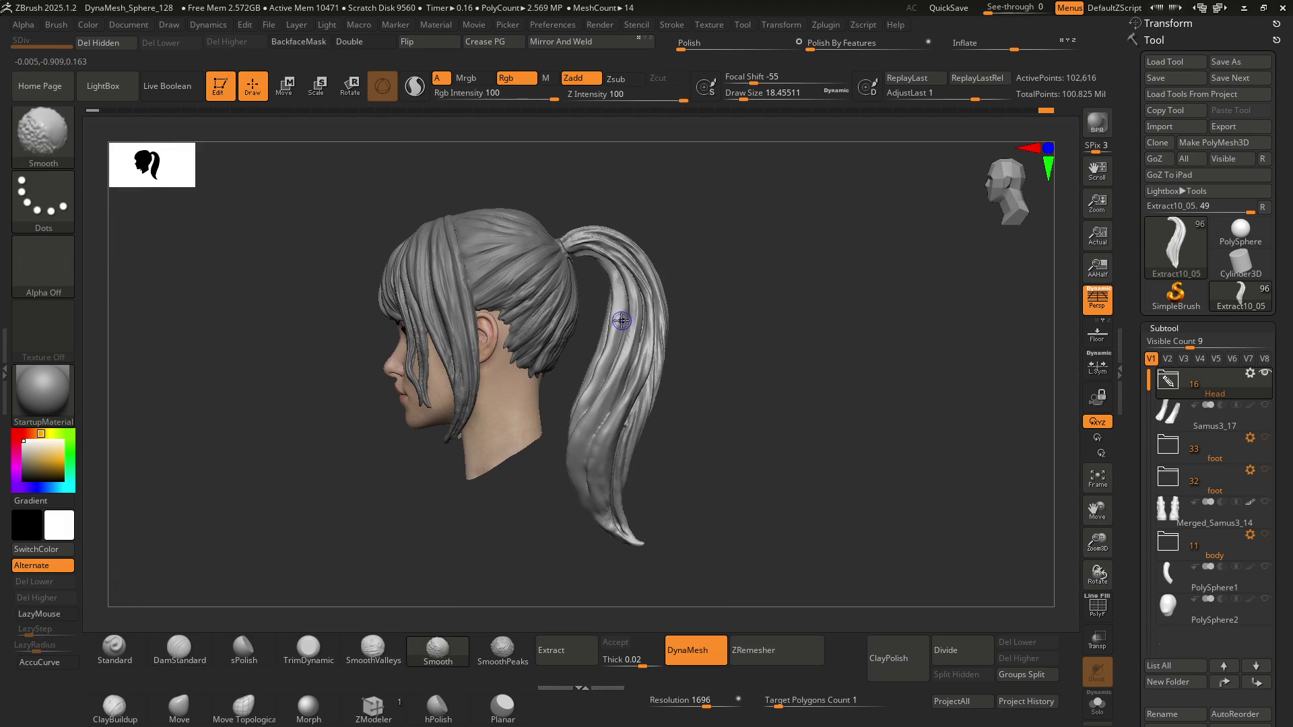
Switch to an enlarged Move brush (B-M-V) and reshape the ponytail's overall curve
{"action": "key", "text": "s"}
{"action": "left_click_drag", "start_coordinate": [616, 364], "coordinate": [633, 363]}
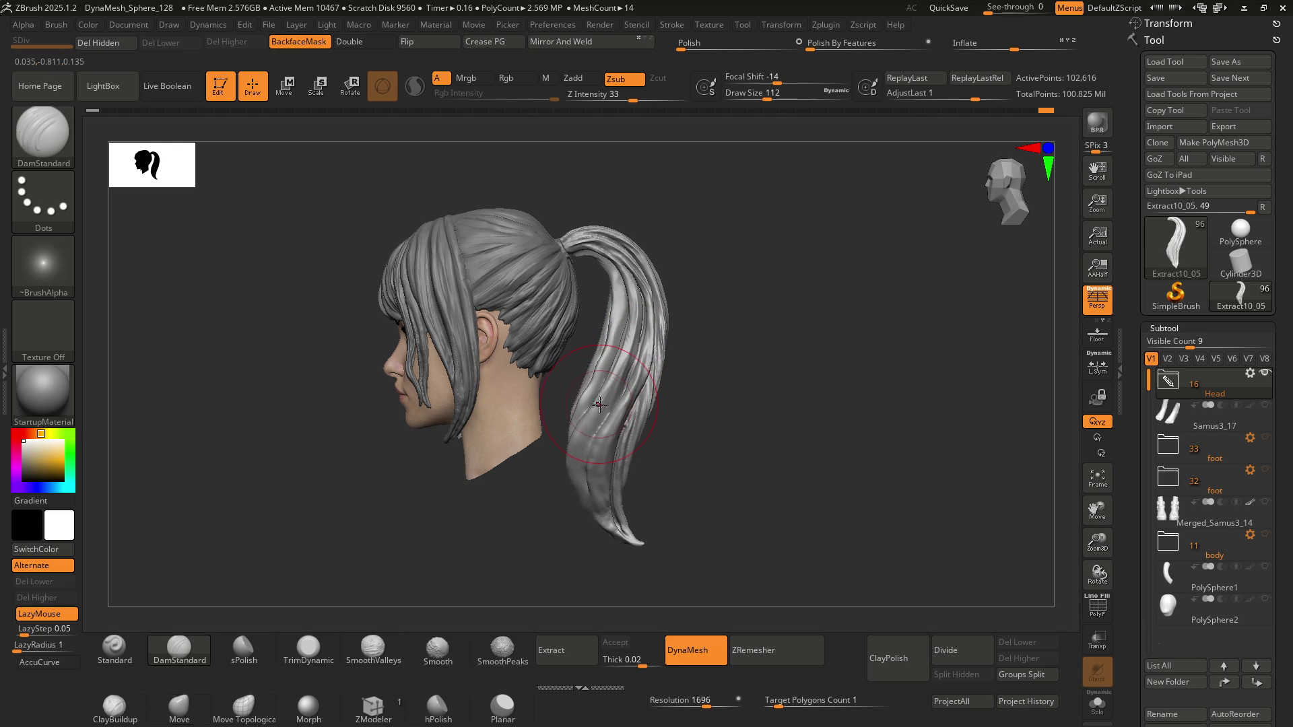
{"action": "key", "text": "b"}
{"action": "key", "text": "m"}
{"action": "key", "text": "v"}
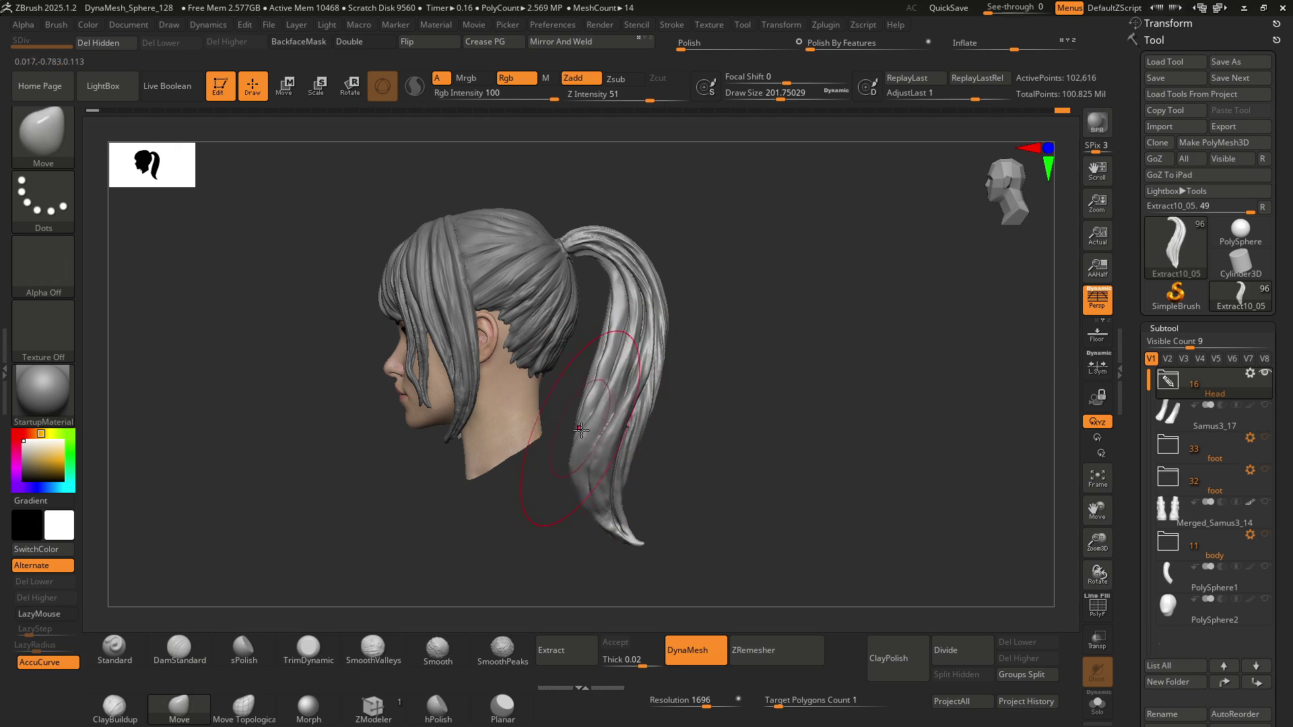
{"action": "key", "text": "bracketright"}
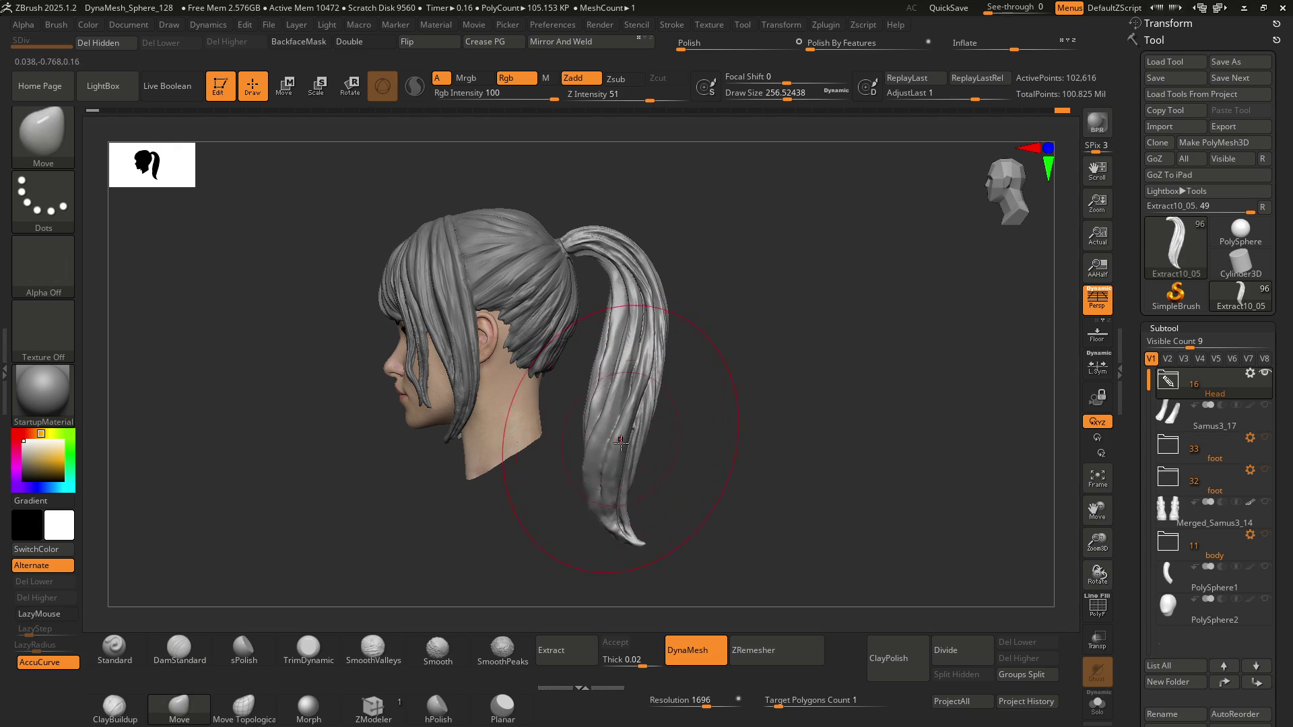
{"action": "key", "text": "bracketright"}
{"action": "key", "text": "bracketright"}
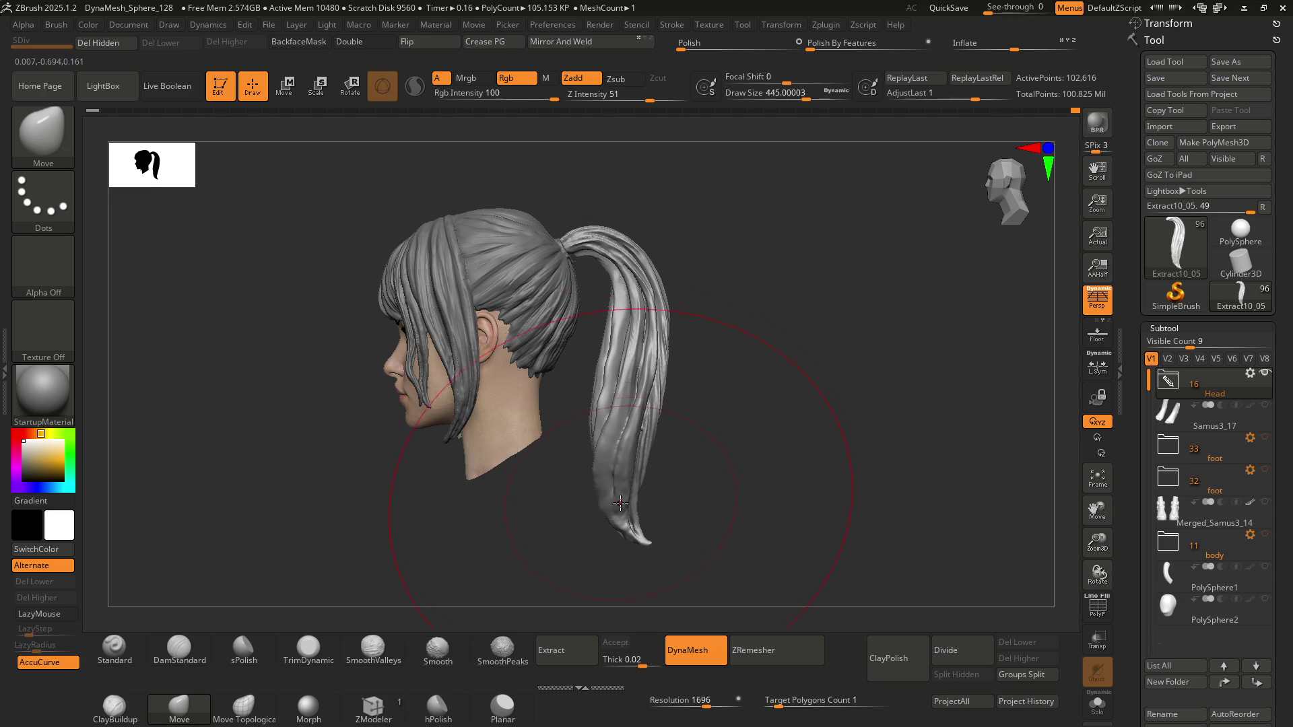
{"action": "left_click_drag", "start_coordinate": [675, 317], "coordinate": [665, 321]}
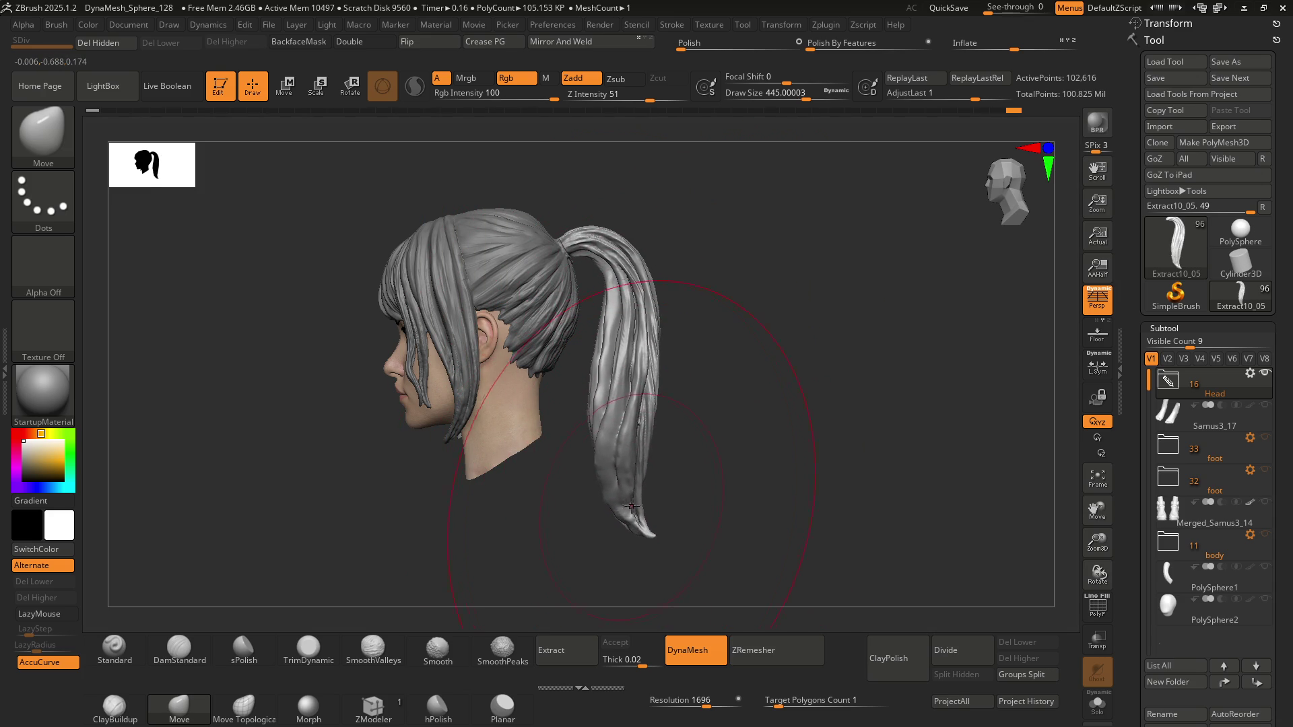
Inspect the ponytail from the back of the head, briefly pick ClayBuildup, then return to Move
{"action": "left_click_drag", "start_coordinate": [675, 423], "coordinate": [613, 327]}
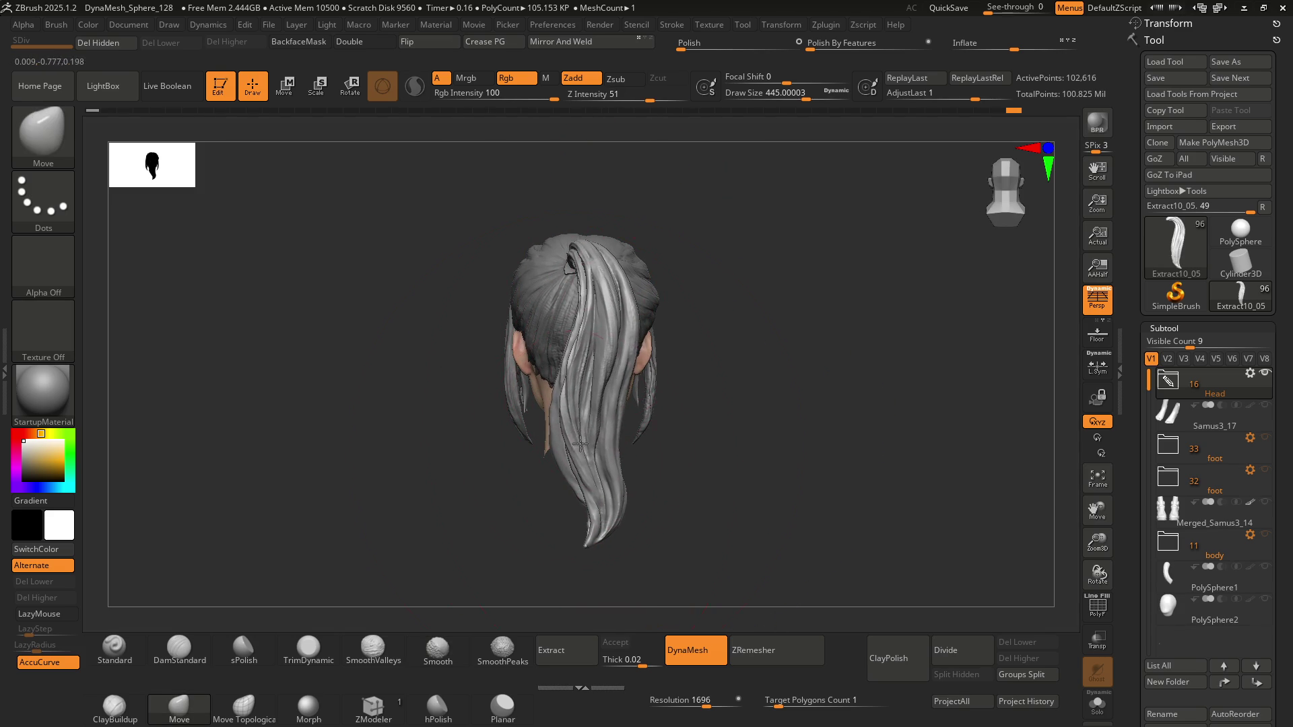
{"action": "scroll", "coordinate": [617, 445], "scroll_direction": "up", "scroll_amount": 3}
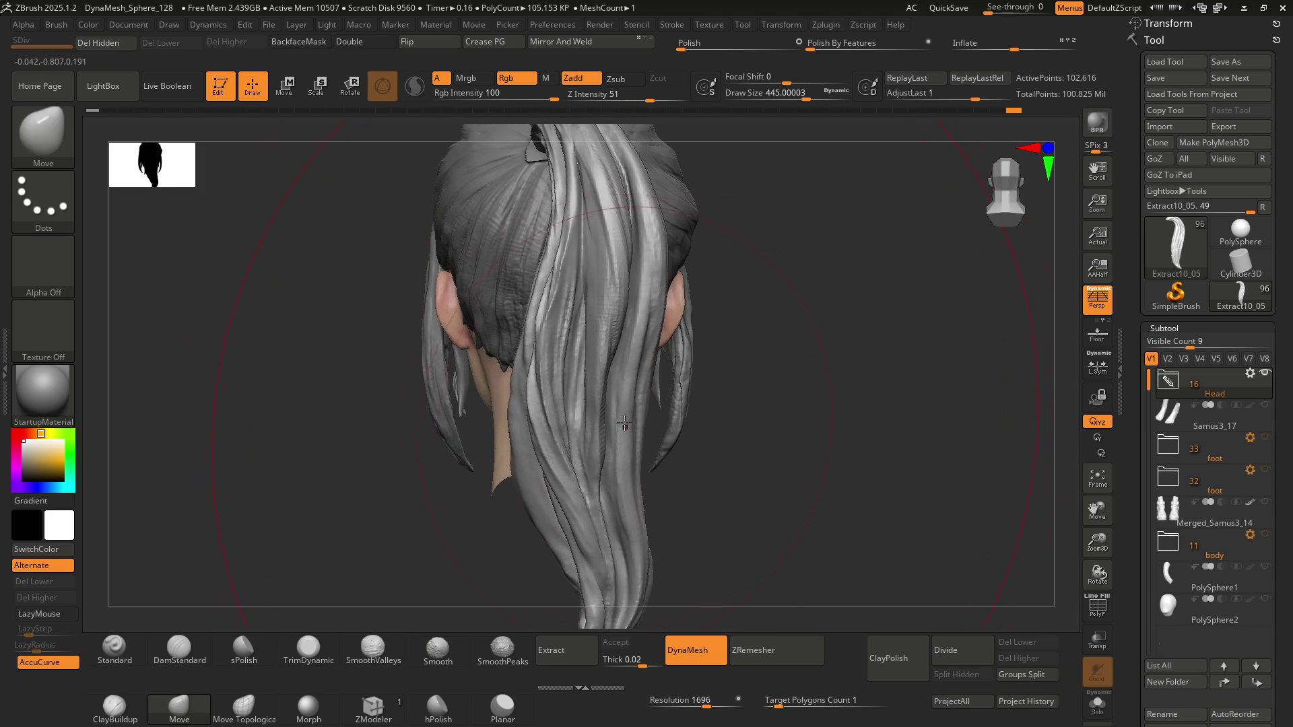
{"action": "scroll", "coordinate": [616, 423], "scroll_direction": "down", "scroll_amount": 3}
{"action": "mouse_move", "coordinate": [616, 423]}
{"action": "left_mouse_down"}
{"action": "mouse_move", "coordinate": [646, 377]}
{"action": "mouse_move", "coordinate": [587, 326]}
{"action": "left_mouse_up"}
{"action": "mouse_move", "coordinate": [587, 325]}
{"action": "right_mouse_down"}
{"action": "mouse_move", "coordinate": [592, 346]}
{"action": "mouse_move", "coordinate": [562, 332]}
{"action": "mouse_move", "coordinate": [543, 342]}
{"action": "mouse_move", "coordinate": [626, 343]}
{"action": "mouse_move", "coordinate": [585, 328]}
{"action": "mouse_move", "coordinate": [614, 354]}
{"action": "mouse_move", "coordinate": [568, 324]}
{"action": "mouse_move", "coordinate": [563, 400]}
{"action": "mouse_move", "coordinate": [565, 379]}
{"action": "right_mouse_up"}
{"action": "scroll", "coordinate": [571, 328], "scroll_direction": "up", "scroll_amount": 3}
{"action": "key", "text": "b"}
{"action": "key", "text": "c"}
{"action": "key", "text": "b"}
{"action": "key", "text": "b"}
{"action": "key", "text": "m"}
{"action": "key", "text": "v"}
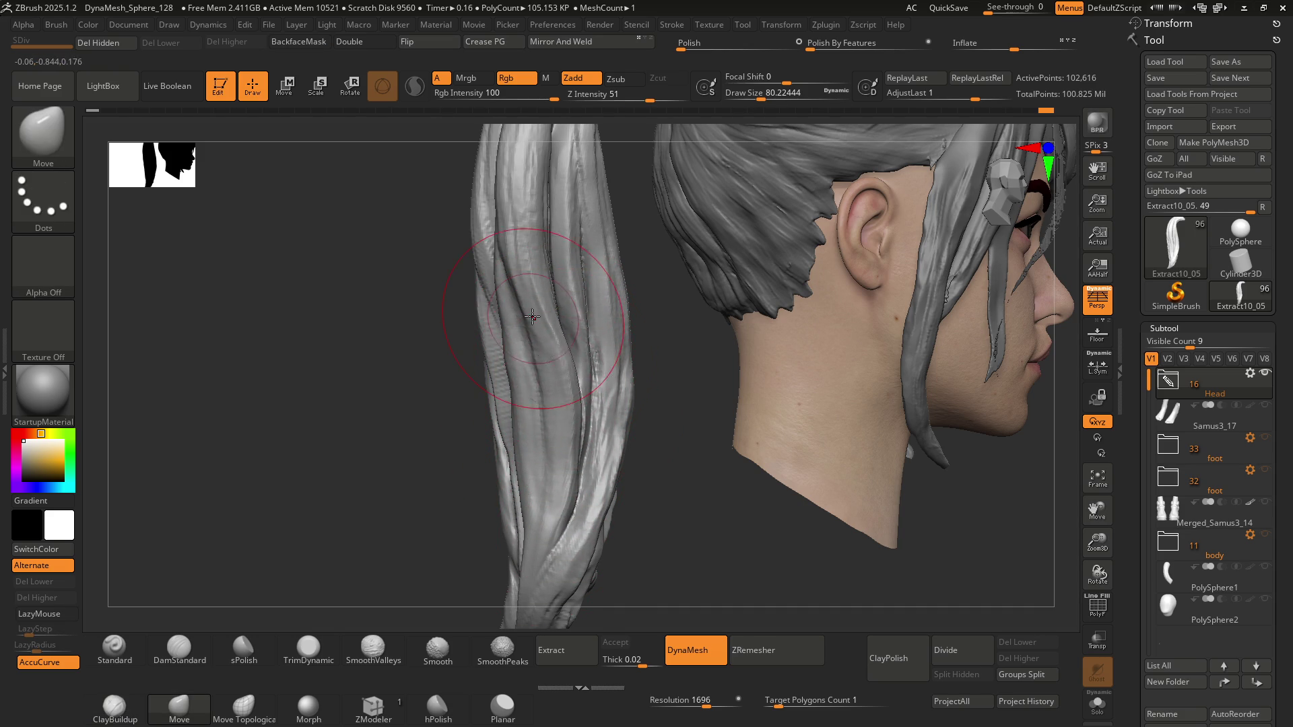
Pull and reshape several ponytail strands with Move strokes, framing the head in profile
{"action": "left_click_drag", "start_coordinate": [511, 322], "coordinate": [511, 382]}
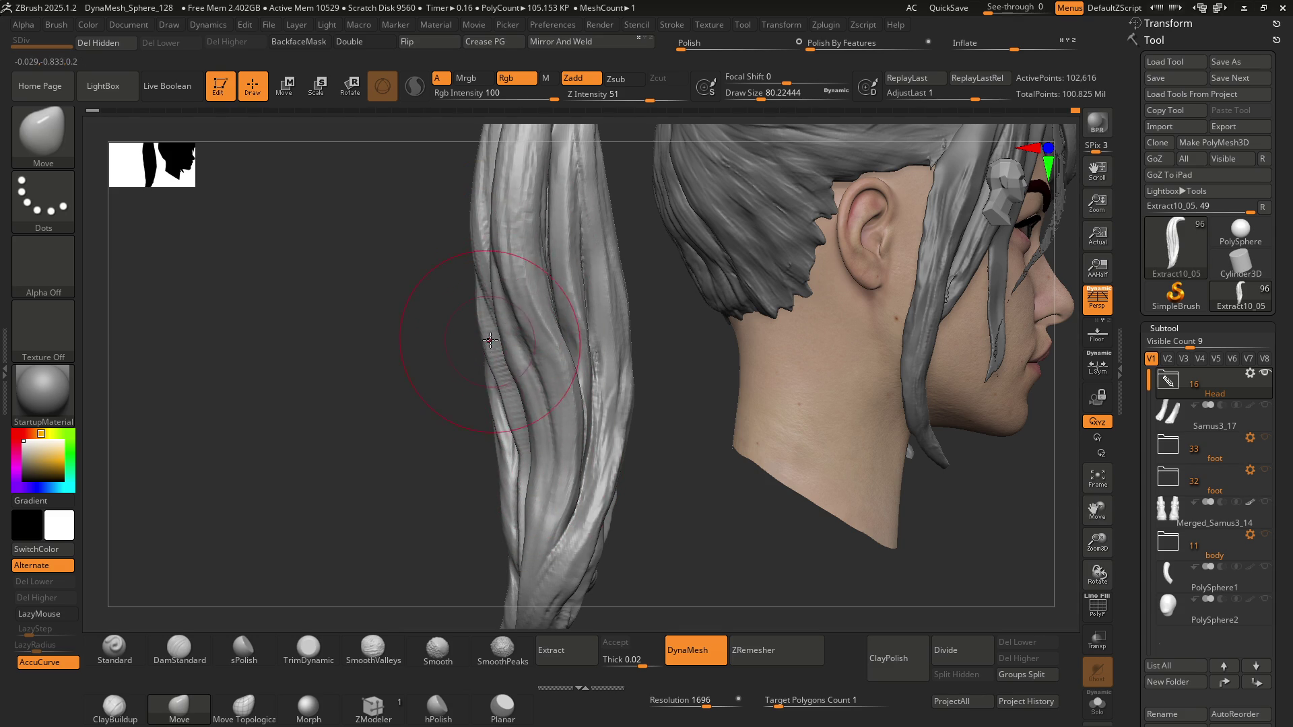
{"action": "left_click_drag", "start_coordinate": [507, 375], "coordinate": [532, 387]}
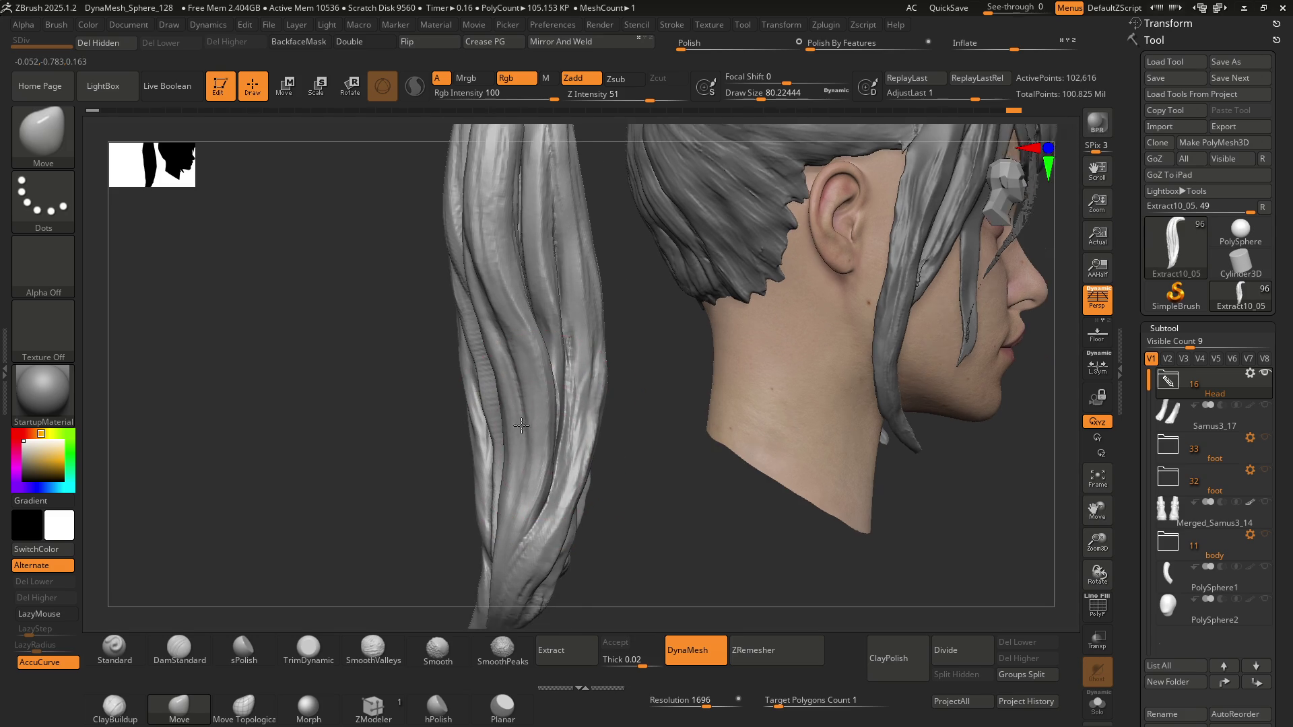
{"action": "mouse_move", "coordinate": [569, 479]}
{"action": "left_mouse_down"}
{"action": "mouse_move", "coordinate": [535, 333]}
{"action": "mouse_move", "coordinate": [499, 334]}
{"action": "mouse_move", "coordinate": [472, 297]}
{"action": "mouse_move", "coordinate": [449, 302]}
{"action": "left_mouse_up"}
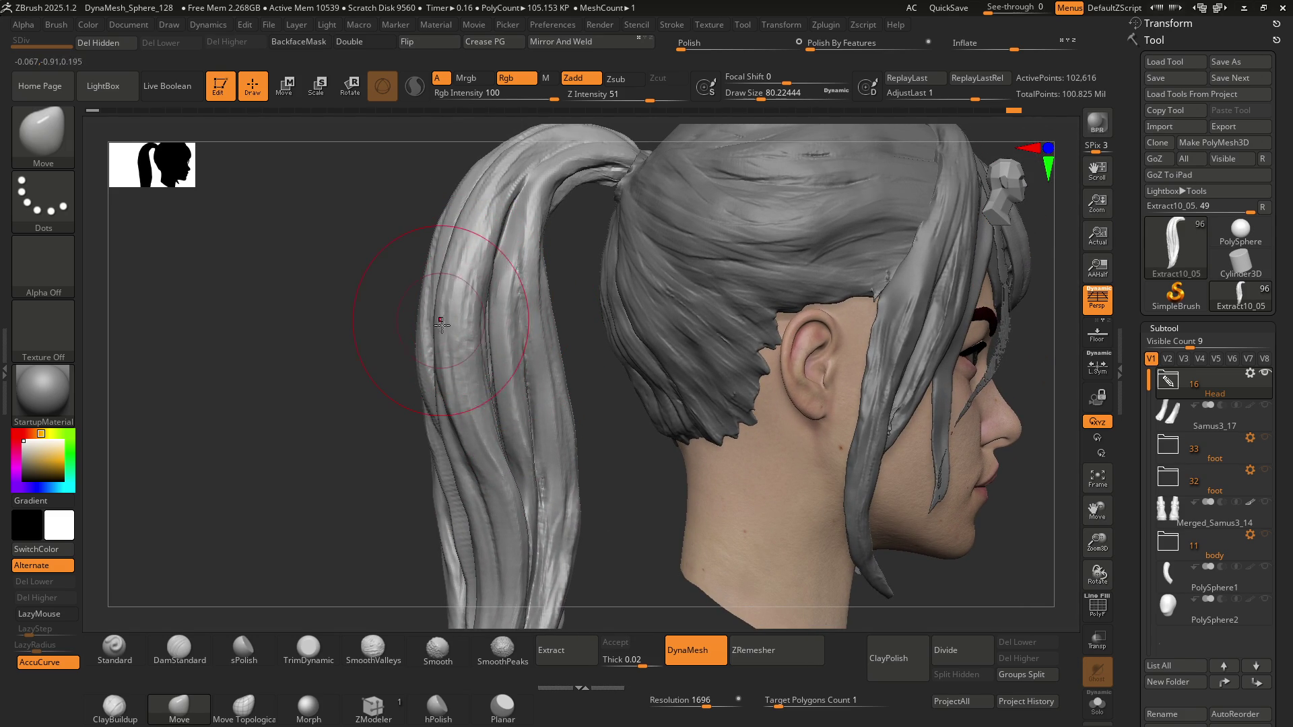
{"action": "left_click_drag", "start_coordinate": [458, 249], "coordinate": [509, 215]}
{"action": "left_click_drag", "start_coordinate": [488, 287], "coordinate": [486, 263]}
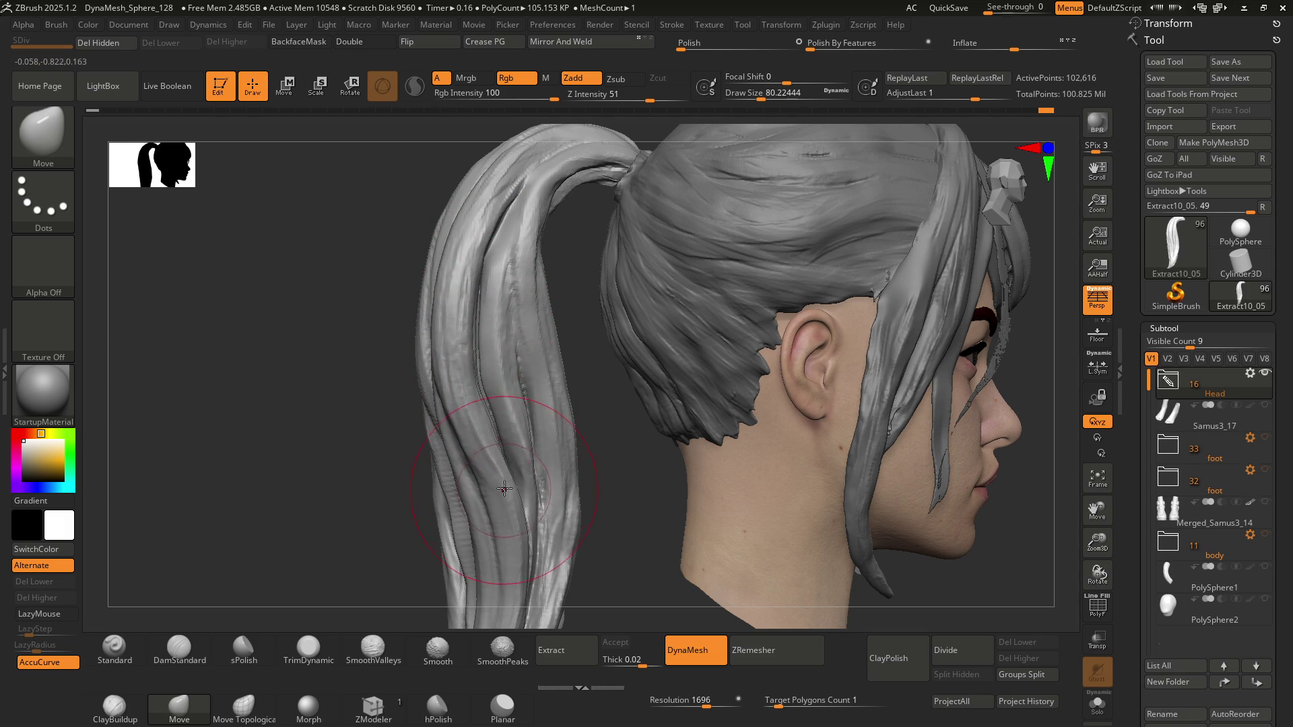
{"action": "left_click_drag", "start_coordinate": [504, 487], "coordinate": [490, 442]}
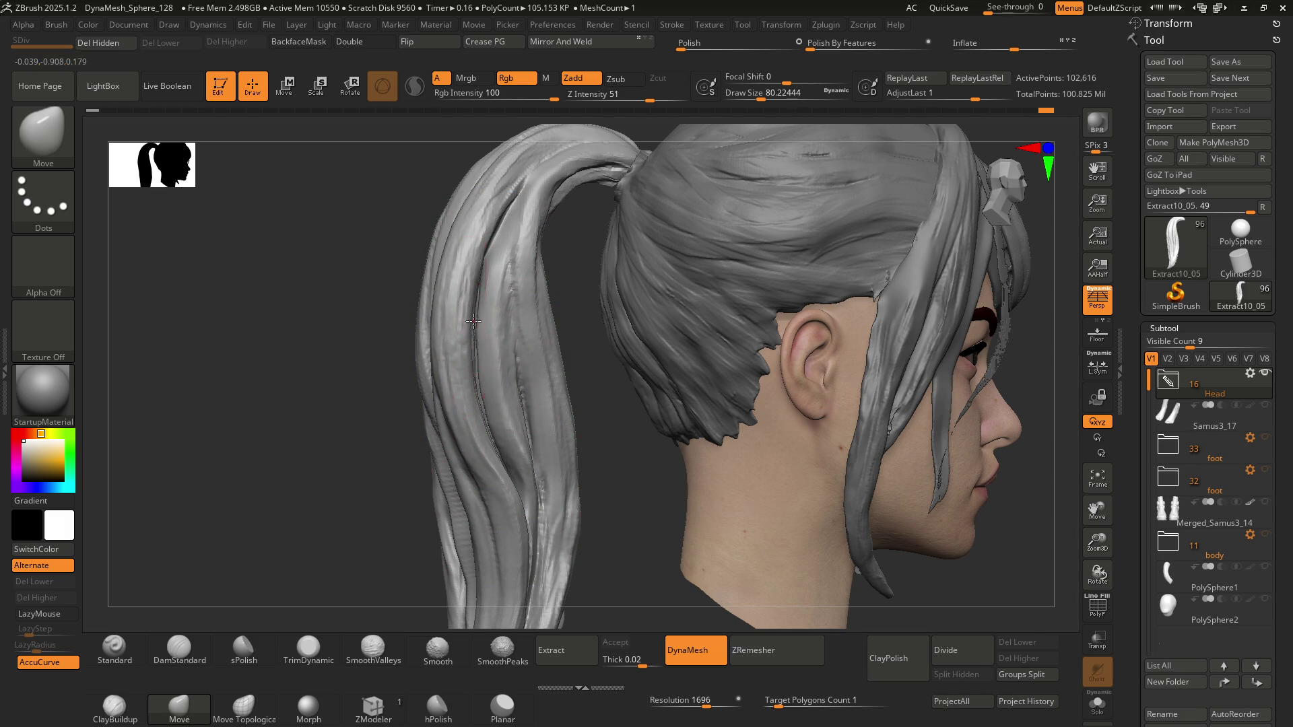
{"action": "right_click_drag", "start_coordinate": [491, 363], "coordinate": [494, 375]}
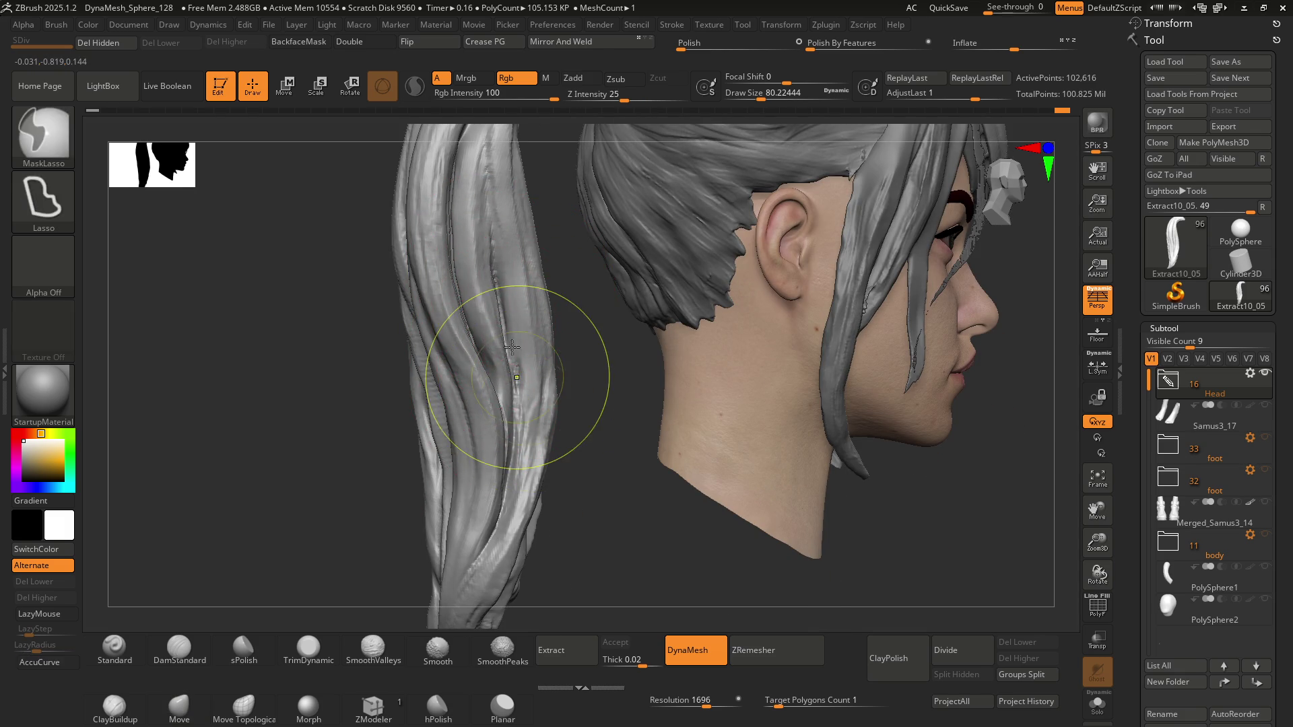
{"action": "right_click_drag", "start_coordinate": [534, 375], "coordinate": [517, 361], "text": "shift"}
DynaMesh the hair to 76,236 points, then nudge strands and push the ponytail crease upward
{"action": "left_click_drag", "start_coordinate": [431, 381], "coordinate": [441, 385], "text": "ctrl"}
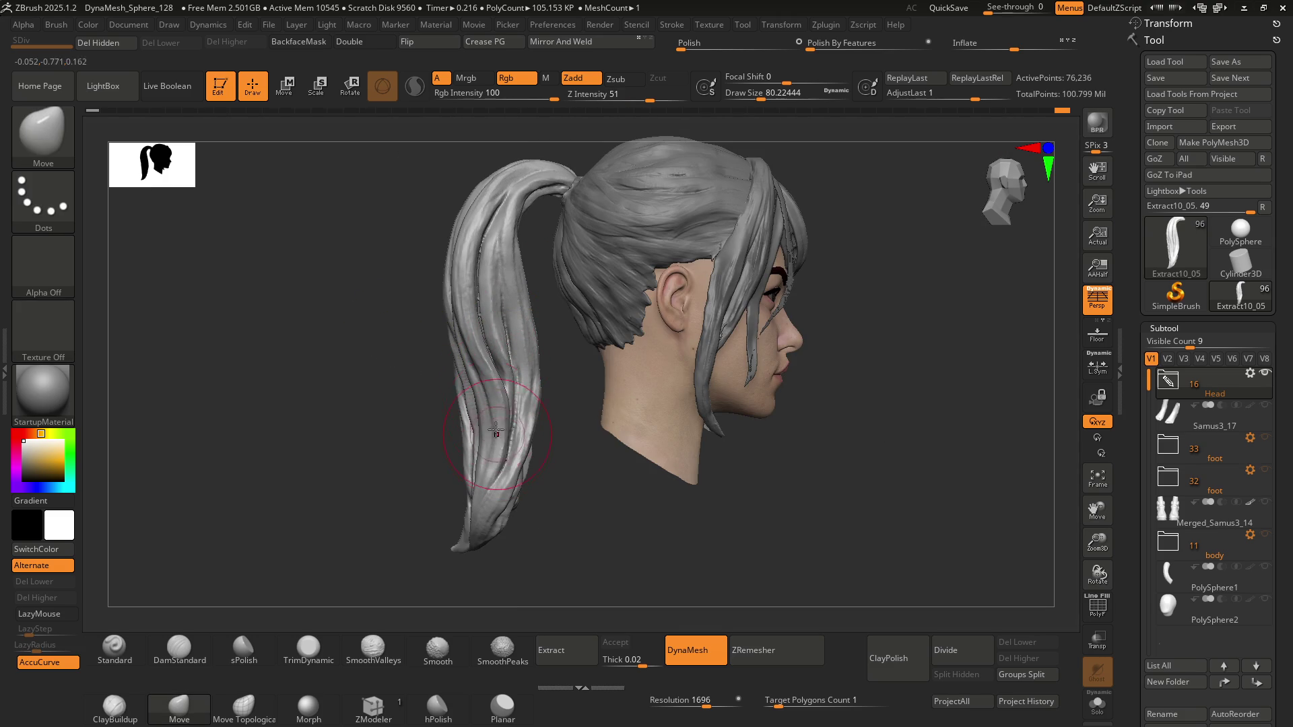
{"action": "right_click_drag", "start_coordinate": [515, 375], "coordinate": [511, 410], "text": "ctrl"}
{"action": "left_click_drag", "start_coordinate": [521, 374], "coordinate": [480, 312]}
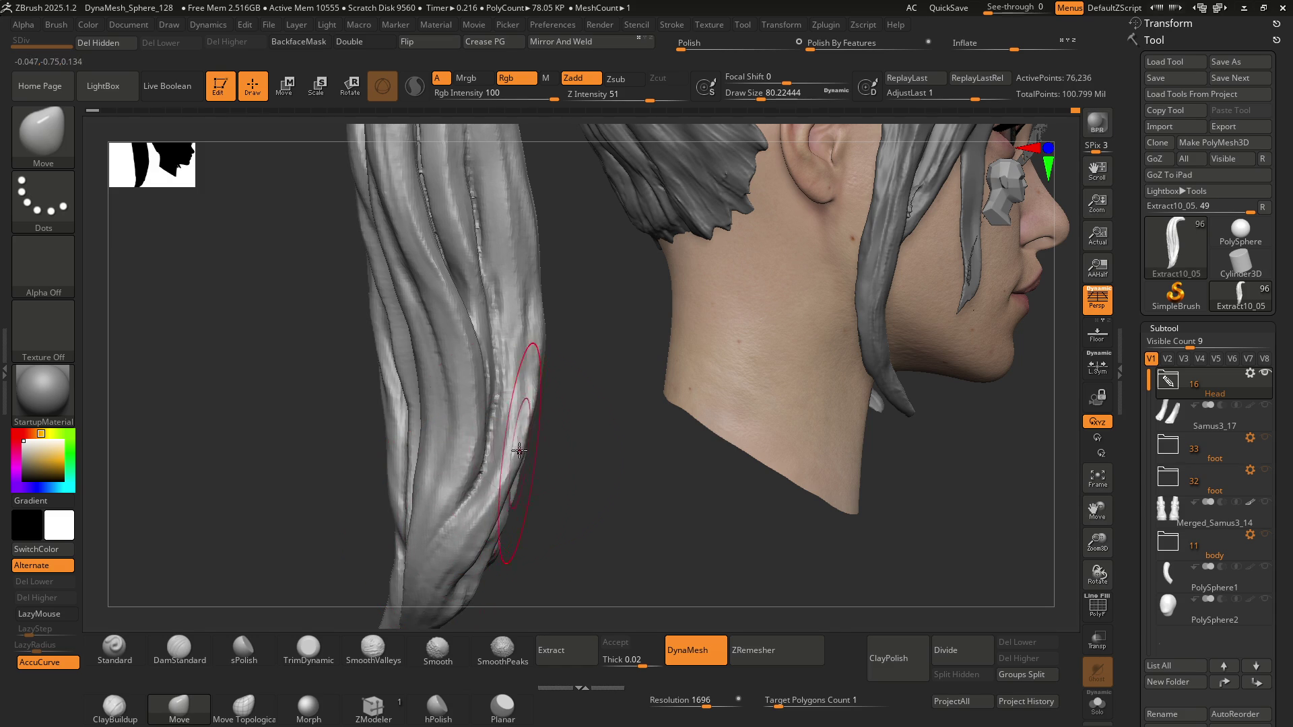
{"action": "key", "text": "f"}
{"action": "mouse_move", "coordinate": [530, 387]}
{"action": "right_mouse_down"}
{"action": "mouse_move", "coordinate": [463, 383]}
{"action": "mouse_move", "coordinate": [629, 390]}
{"action": "mouse_move", "coordinate": [617, 379]}
{"action": "mouse_move", "coordinate": [504, 378]}
{"action": "right_mouse_up"}
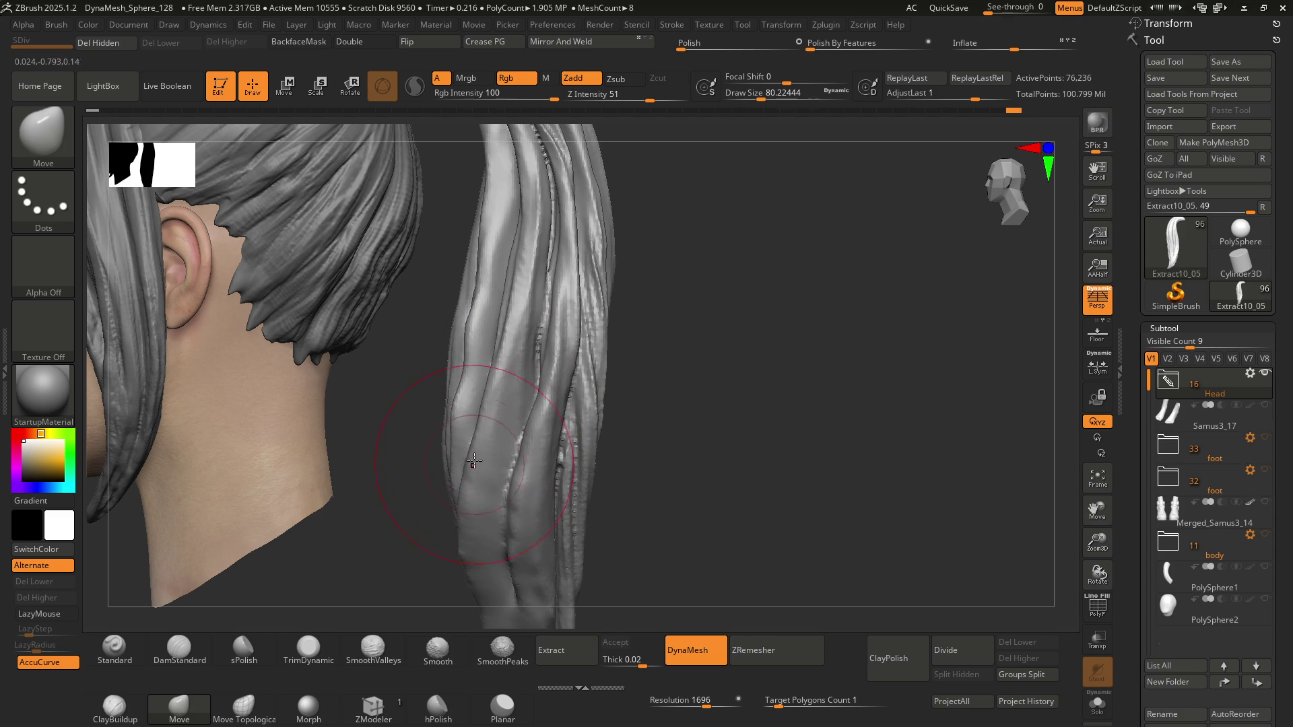
{"action": "left_click_drag", "start_coordinate": [491, 347], "coordinate": [504, 288]}
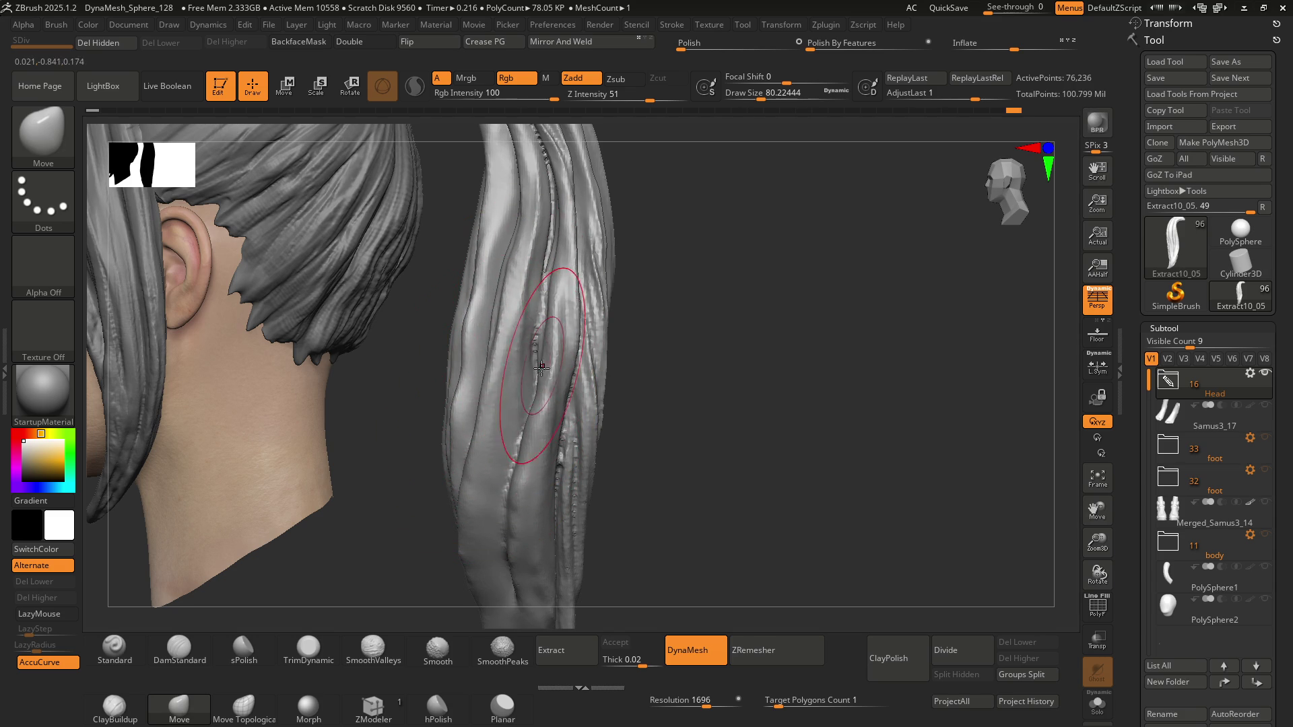
{"action": "left_click_drag", "start_coordinate": [531, 407], "coordinate": [518, 438]}
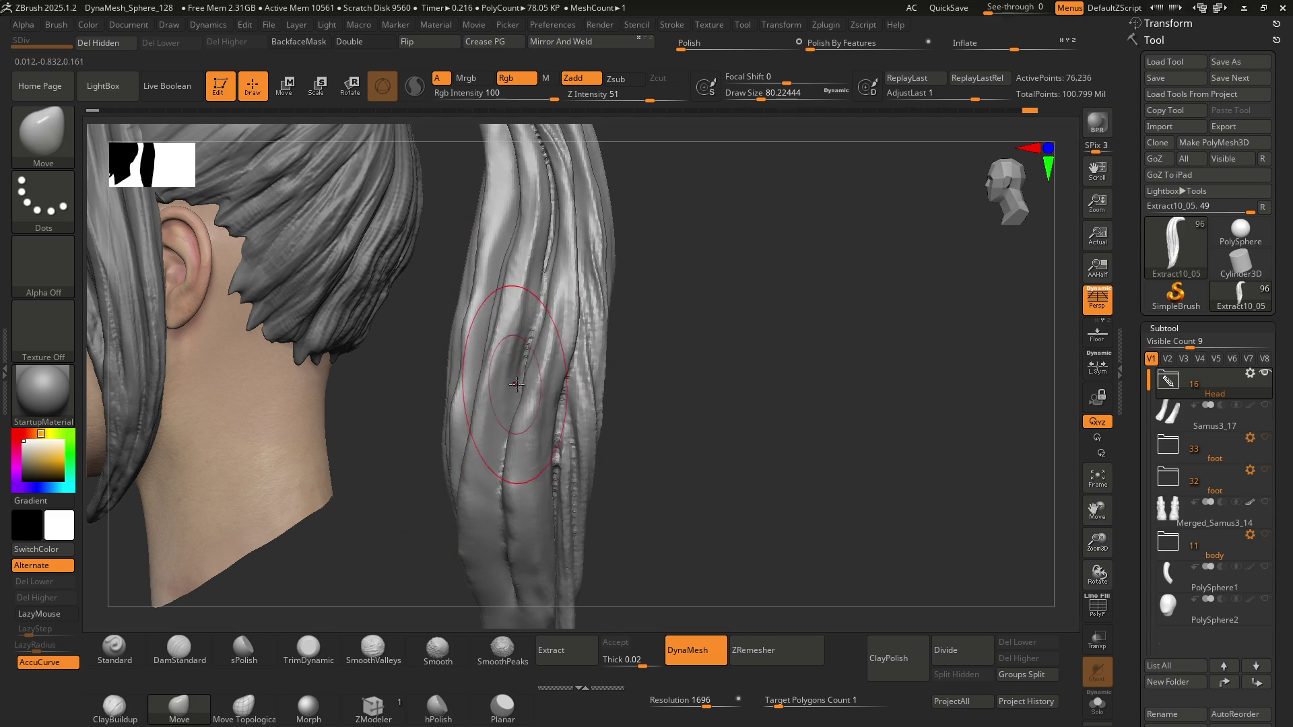
{"action": "left_click_drag", "start_coordinate": [515, 367], "coordinate": [538, 283]}
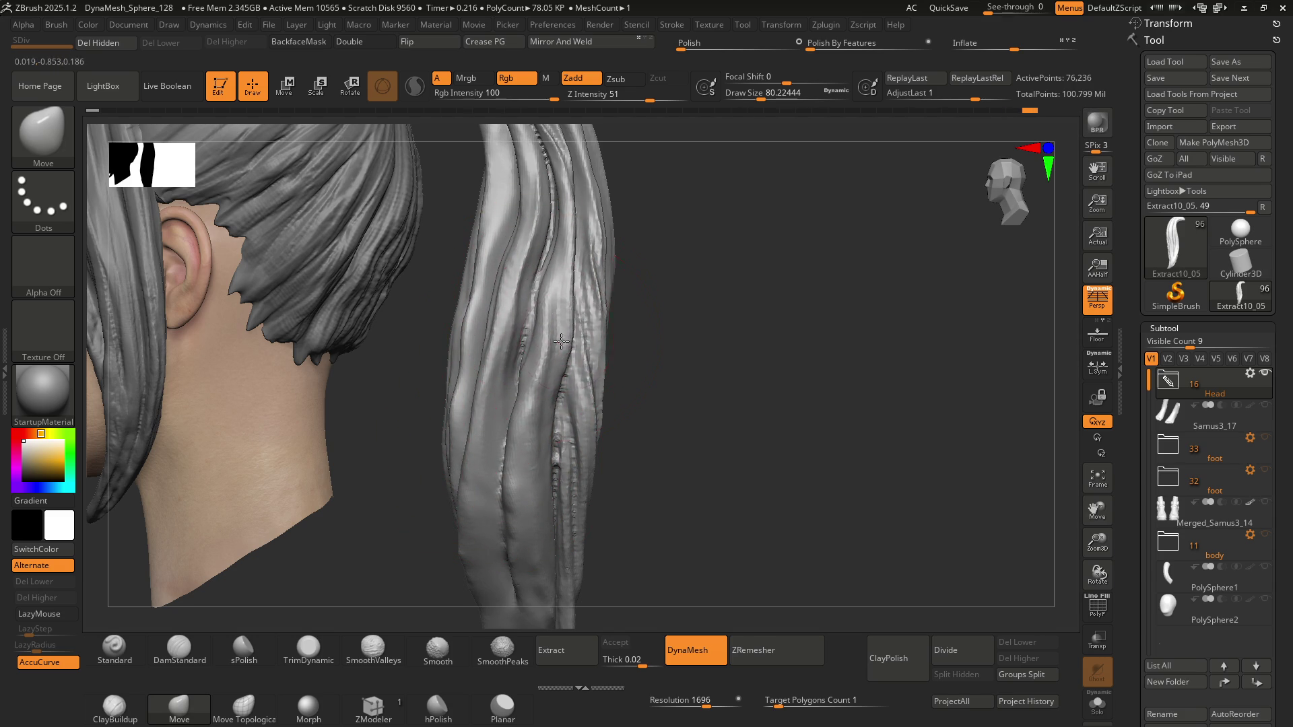
{"action": "mouse_move", "coordinate": [556, 363]}
{"action": "right_mouse_down"}
{"action": "mouse_move", "coordinate": [496, 378]}
{"action": "mouse_move", "coordinate": [558, 374]}
{"action": "right_mouse_up"}
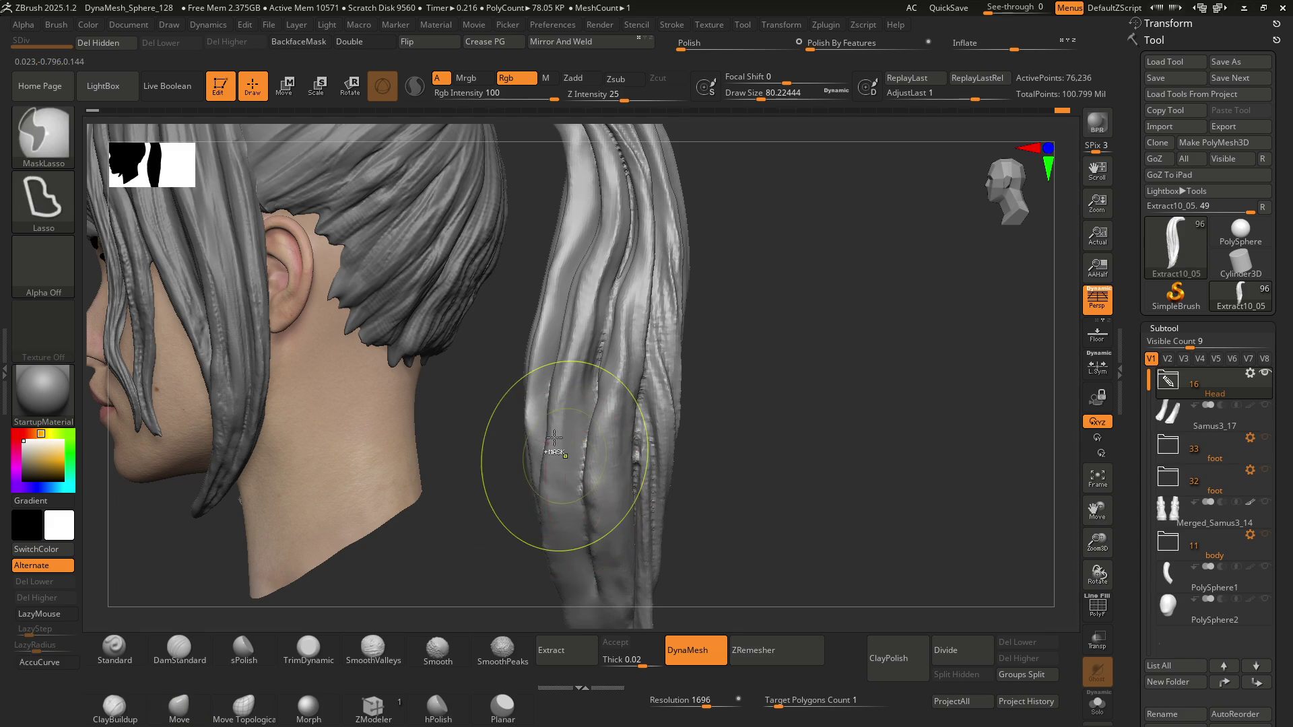
Select ClayBuildup, shrink it to draw size 32.7 with [, and orbit around the ponytail strands
{"action": "key", "text": "f"}
{"action": "left_click_drag", "start_coordinate": [674, 418], "coordinate": [541, 365]}
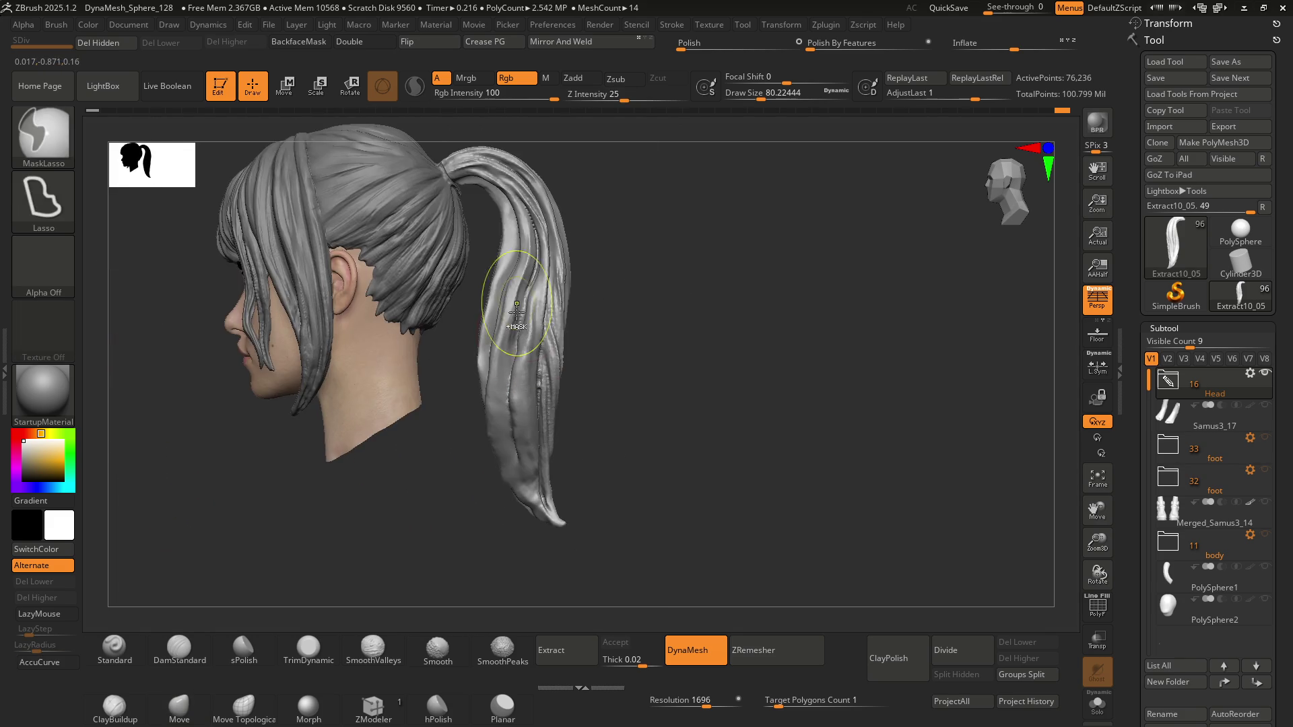
{"action": "scroll", "coordinate": [541, 365], "scroll_direction": "up", "scroll_amount": 5}
{"action": "key", "text": "b"}
{"action": "key", "text": "c"}
{"action": "key", "text": "b"}
{"action": "right_click_drag", "start_coordinate": [527, 349], "coordinate": [530, 301]}
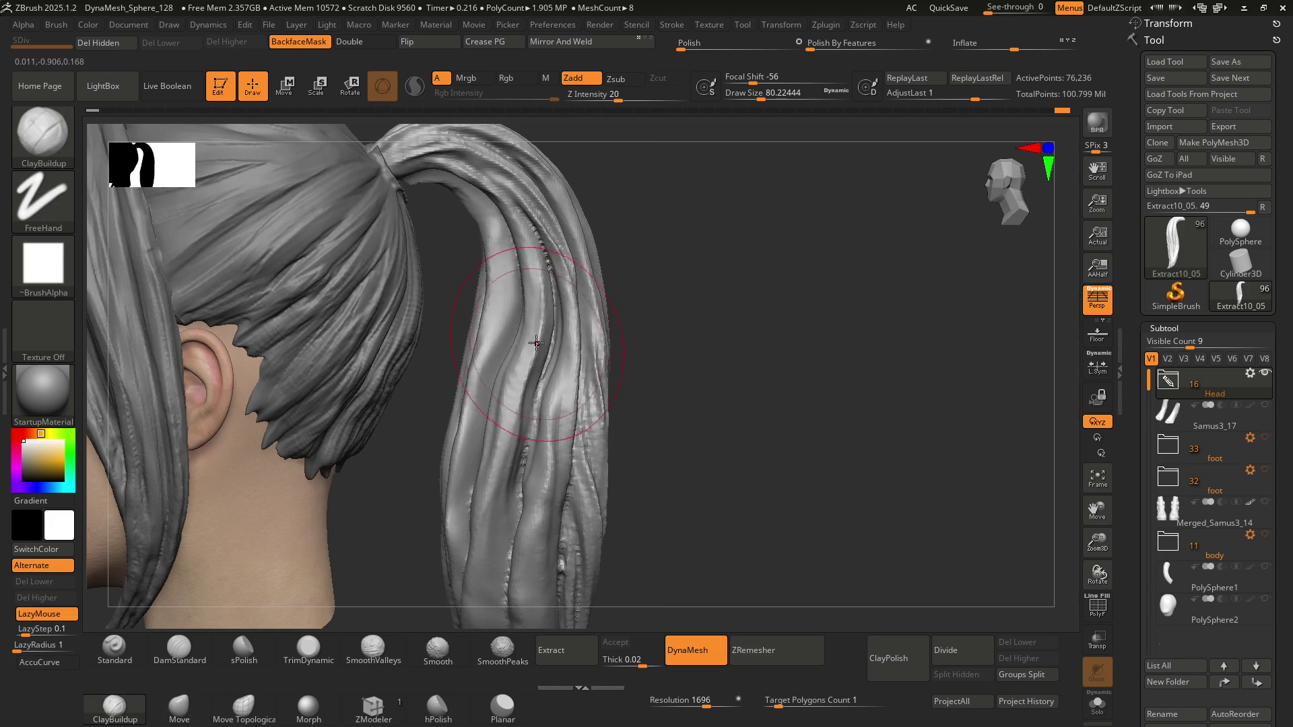
{"action": "key", "text": "bracketleft"}
{"action": "key", "text": "bracketleft"}
{"action": "key", "text": "bracketleft"}
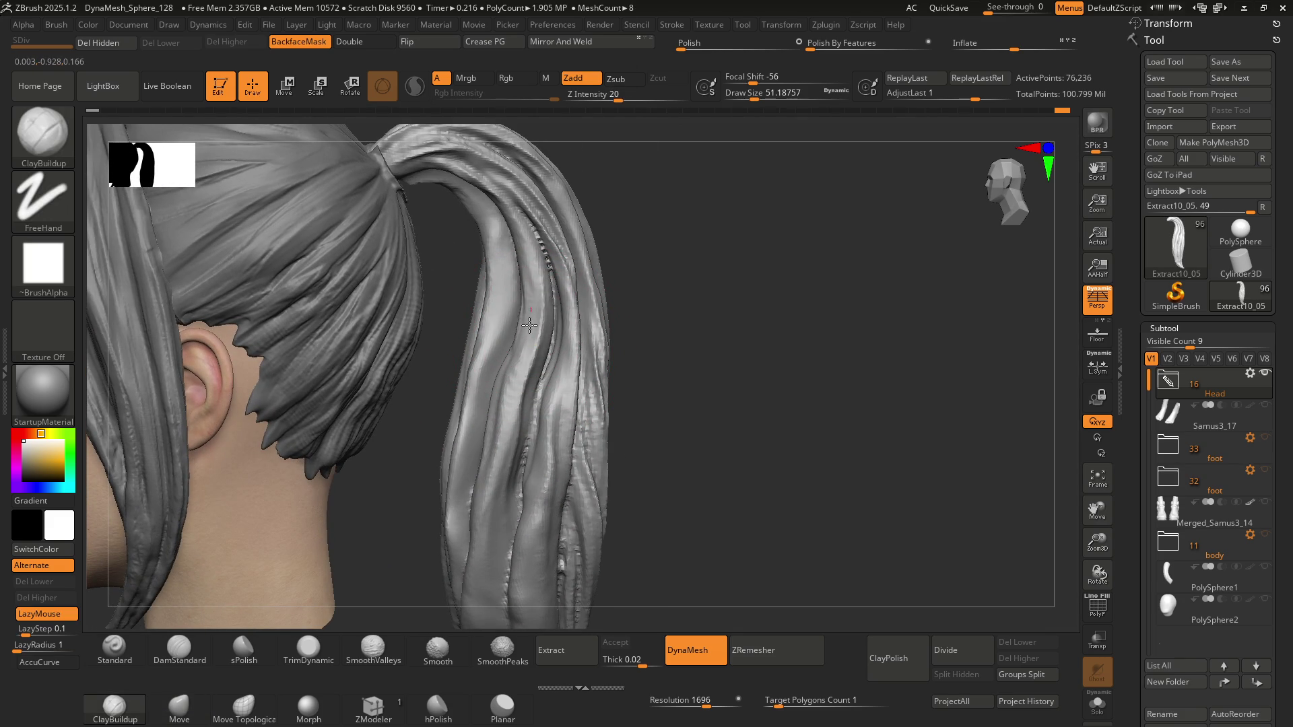
{"action": "right_click_drag", "start_coordinate": [530, 325], "coordinate": [517, 321]}
{"action": "key", "text": "bracketleft"}
{"action": "key", "text": "bracketleft"}
{"action": "key", "text": "bracketleft"}
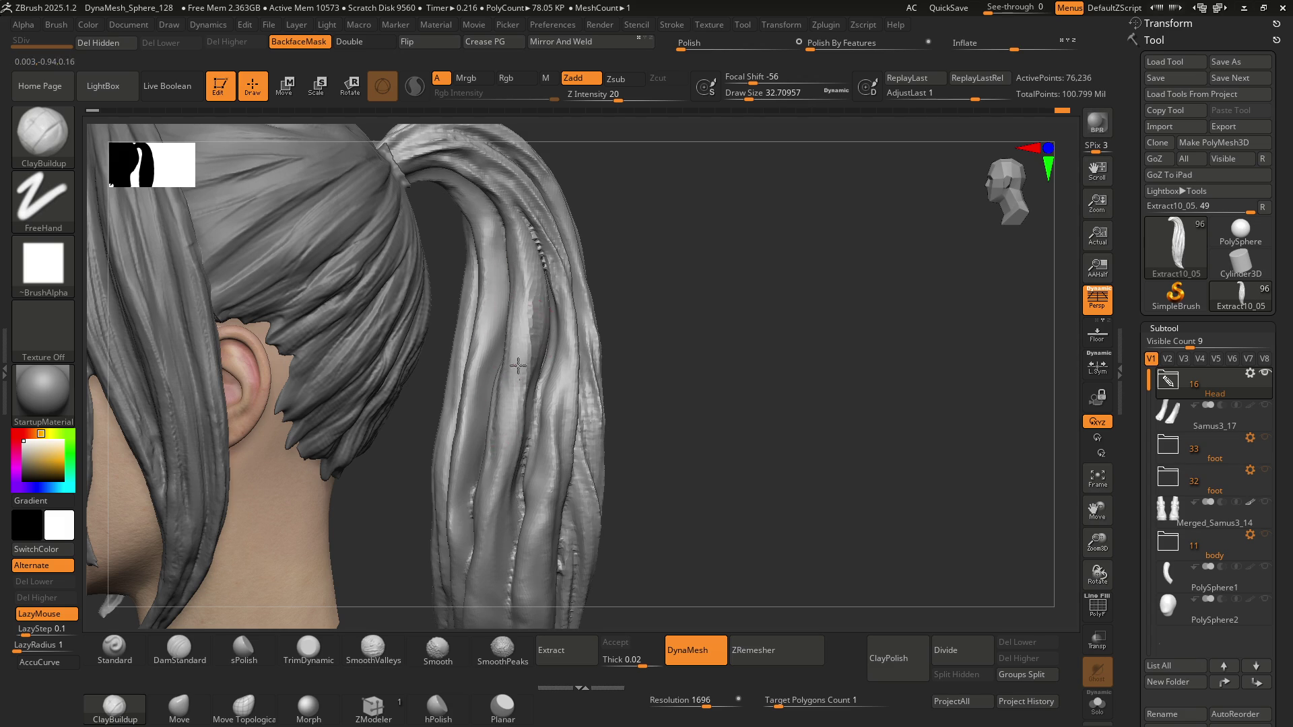
{"action": "right_click_drag", "start_coordinate": [515, 414], "coordinate": [540, 356]}
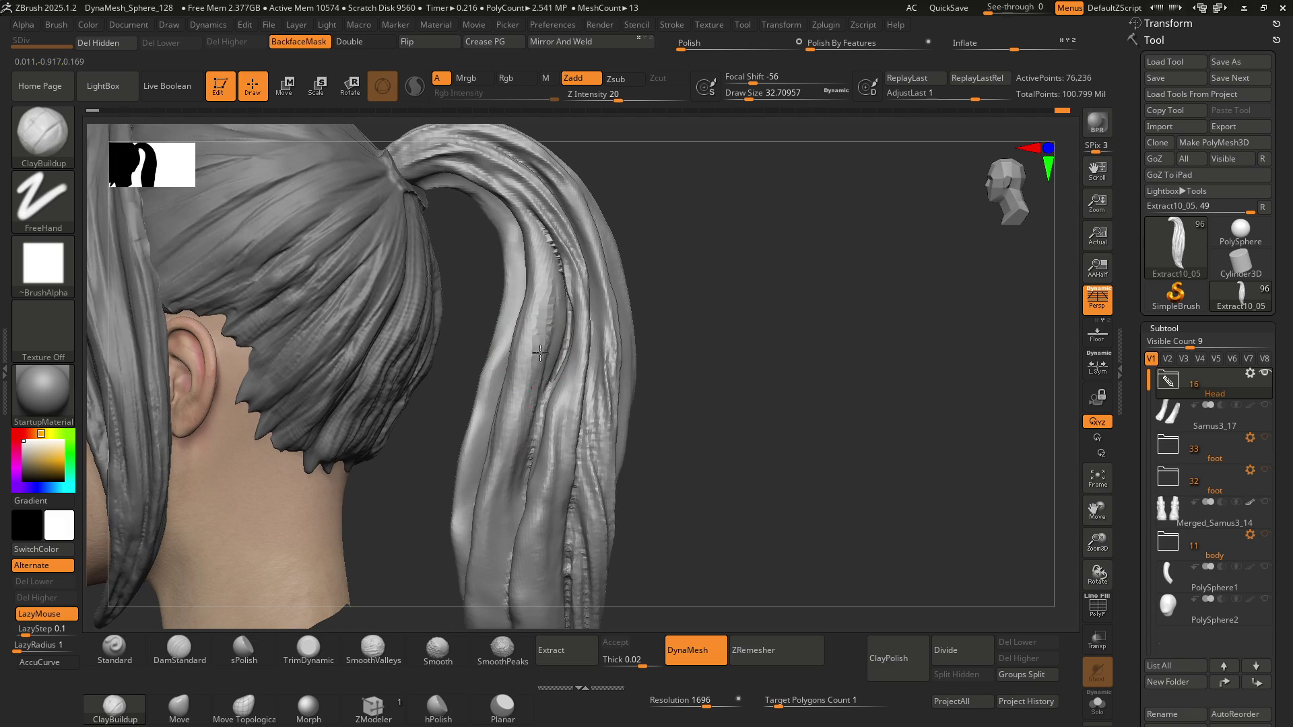
{"action": "right_click_drag", "start_coordinate": [521, 459], "coordinate": [535, 333]}
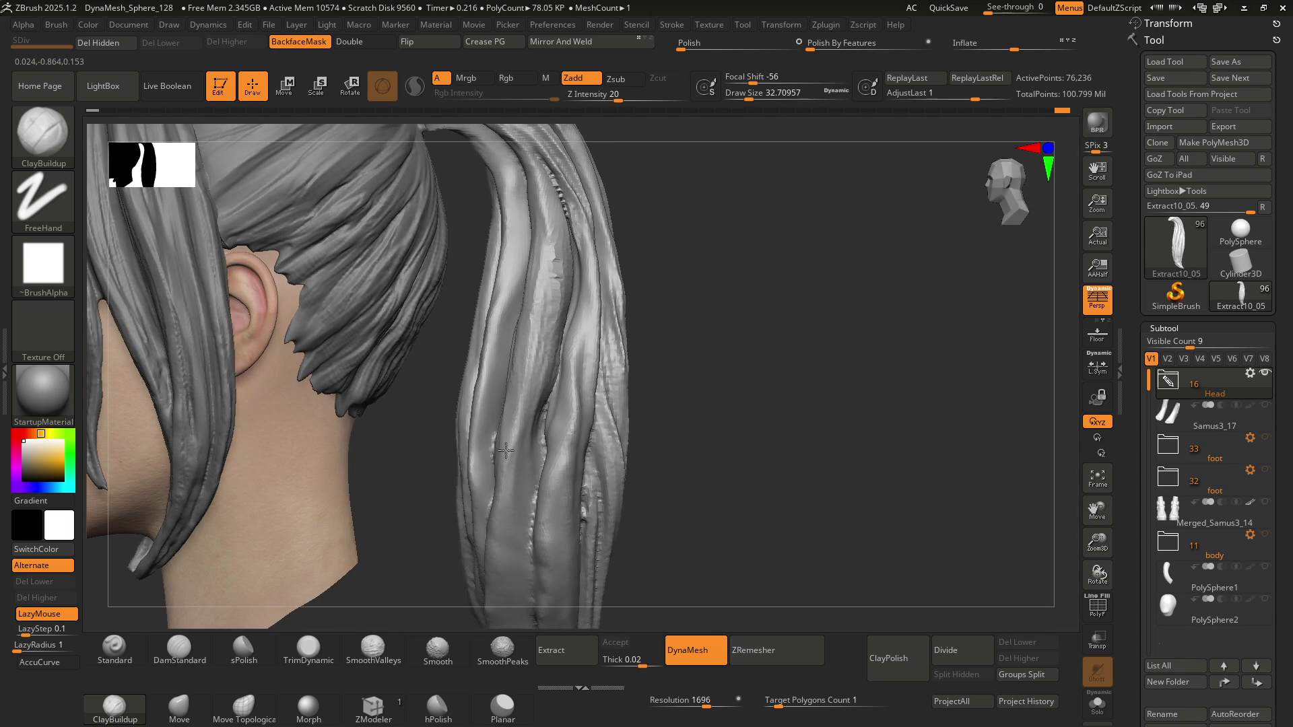
{"action": "right_click_drag", "start_coordinate": [508, 491], "coordinate": [534, 389]}
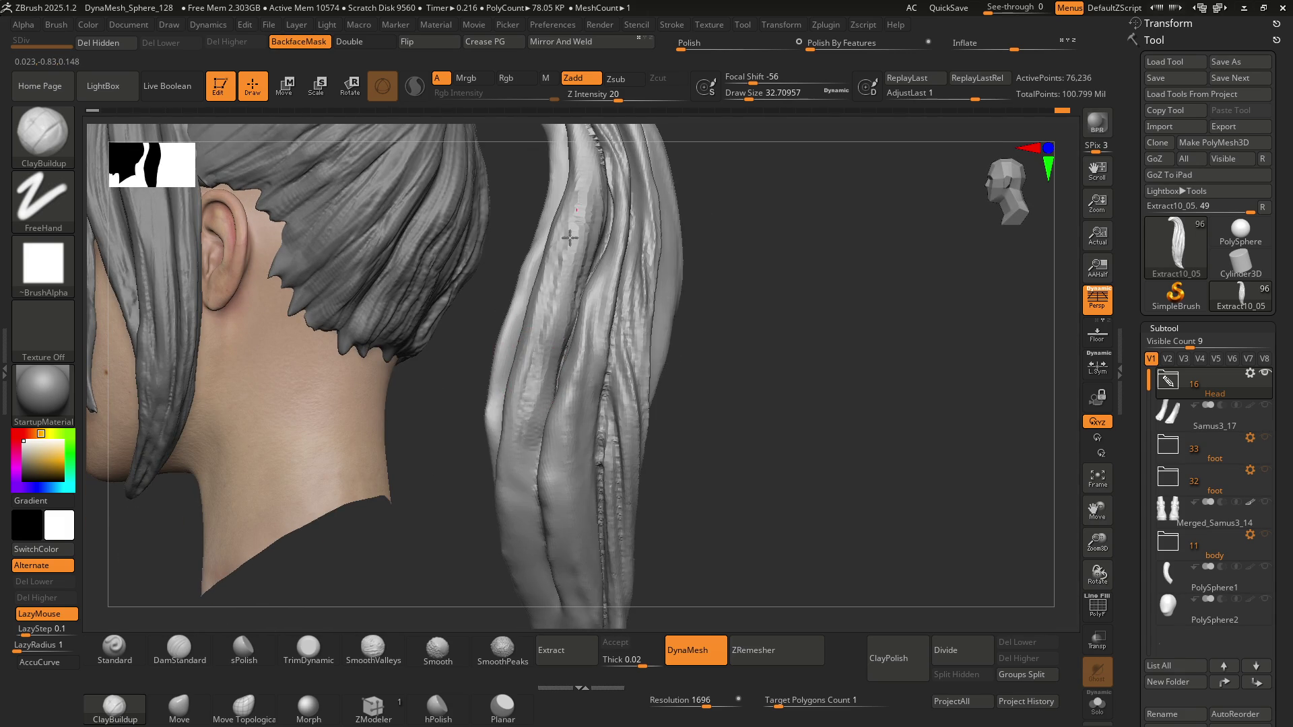
{"action": "right_click_drag", "start_coordinate": [548, 367], "coordinate": [594, 238]}
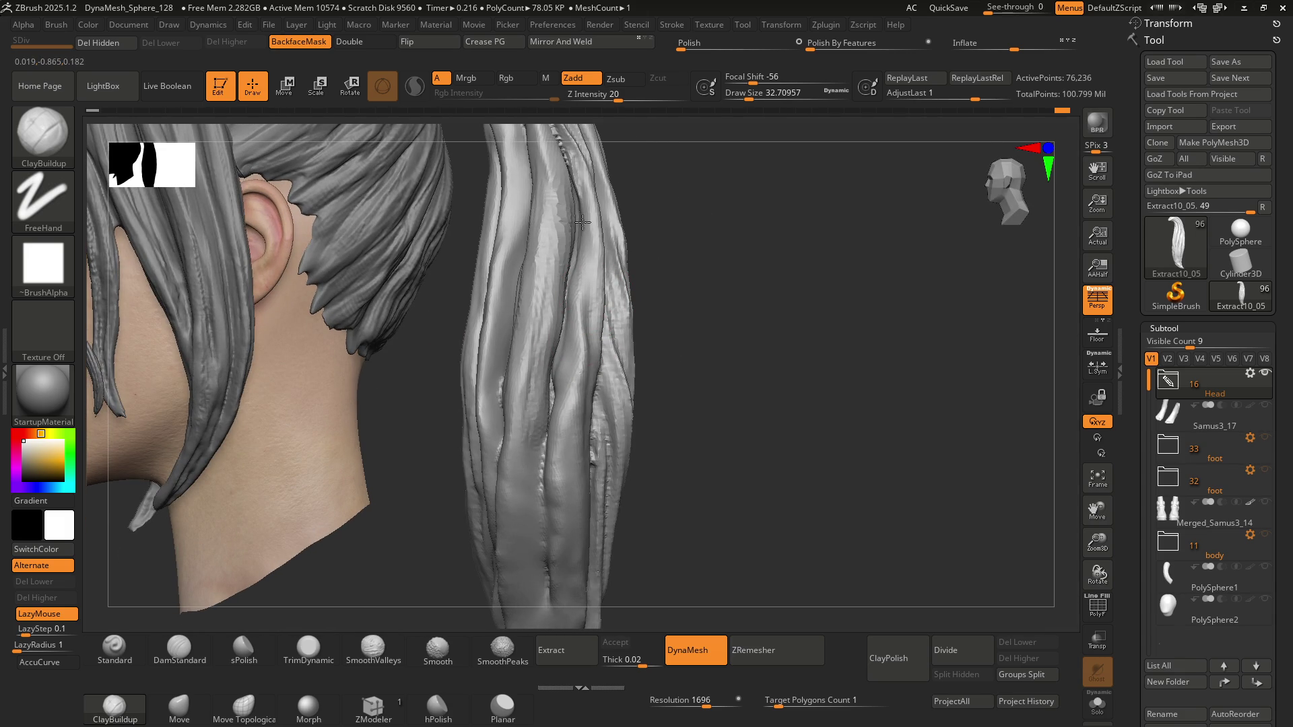
{"action": "right_click_drag", "start_coordinate": [575, 335], "coordinate": [568, 359]}
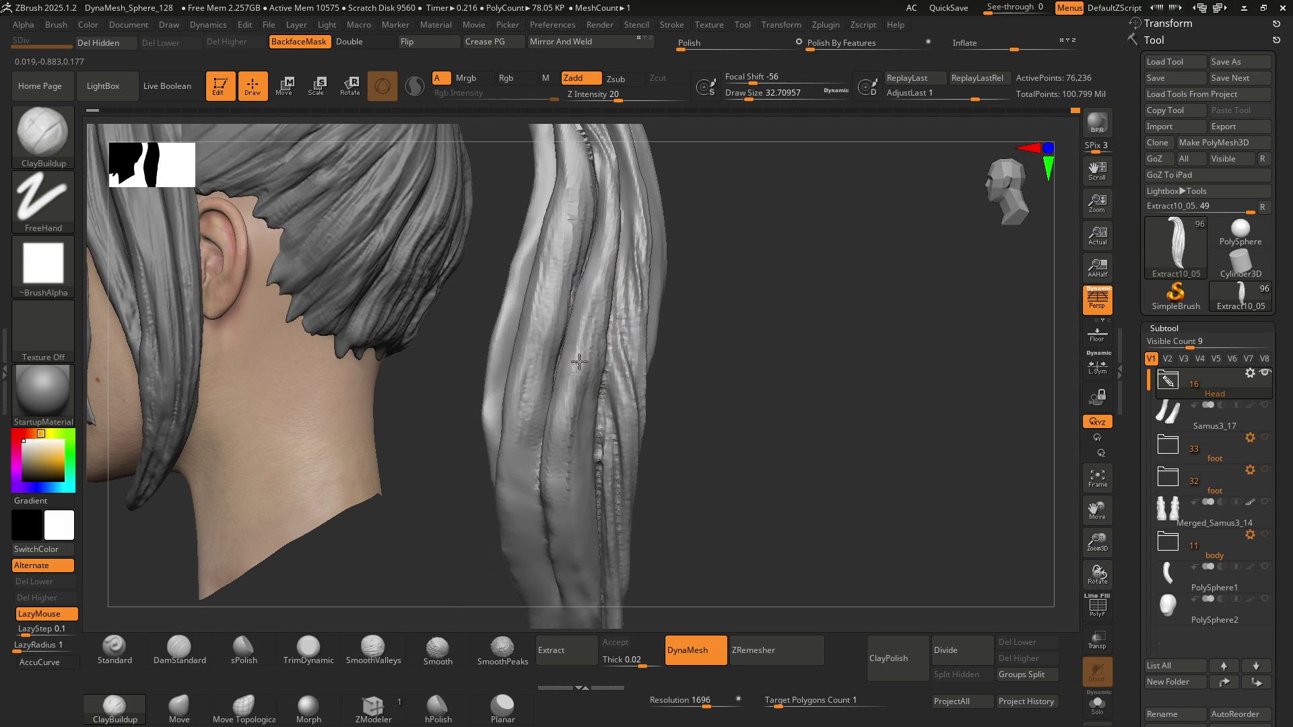
{"action": "mouse_move", "coordinate": [593, 367]}
{"action": "right_mouse_down"}
{"action": "mouse_move", "coordinate": [600, 326]}
{"action": "mouse_move", "coordinate": [531, 347]}
{"action": "mouse_move", "coordinate": [559, 353]}
{"action": "mouse_move", "coordinate": [511, 357]}
{"action": "mouse_move", "coordinate": [600, 369]}
{"action": "mouse_move", "coordinate": [630, 286]}
{"action": "mouse_move", "coordinate": [582, 271]}
{"action": "mouse_move", "coordinate": [559, 282]}
{"action": "mouse_move", "coordinate": [561, 345]}
{"action": "mouse_move", "coordinate": [572, 336]}
{"action": "right_mouse_up"}
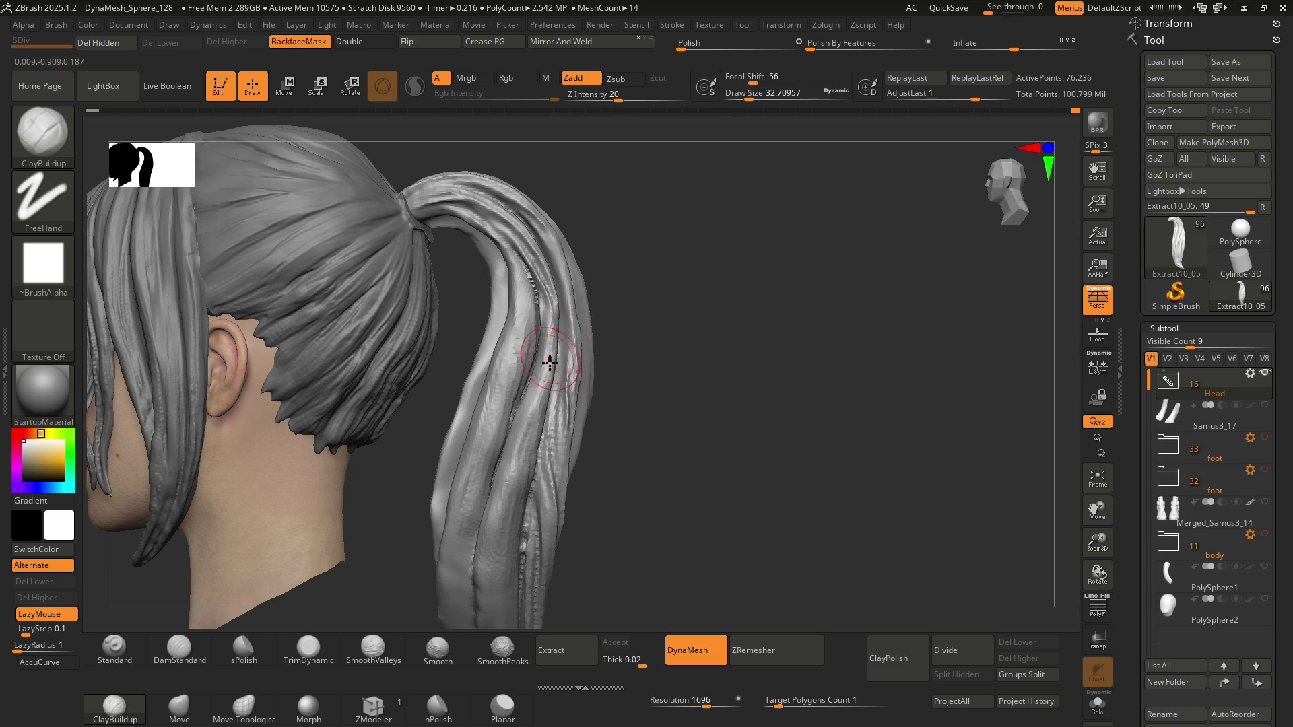
Sculpt ClayBuildup striations near the ponytail tip and enlarge draw size to about 48.6
{"action": "mouse_move", "coordinate": [538, 390]}
{"action": "right_mouse_down"}
{"action": "mouse_move", "coordinate": [542, 333]}
{"action": "mouse_move", "coordinate": [563, 318]}
{"action": "mouse_move", "coordinate": [542, 343]}
{"action": "right_mouse_up"}
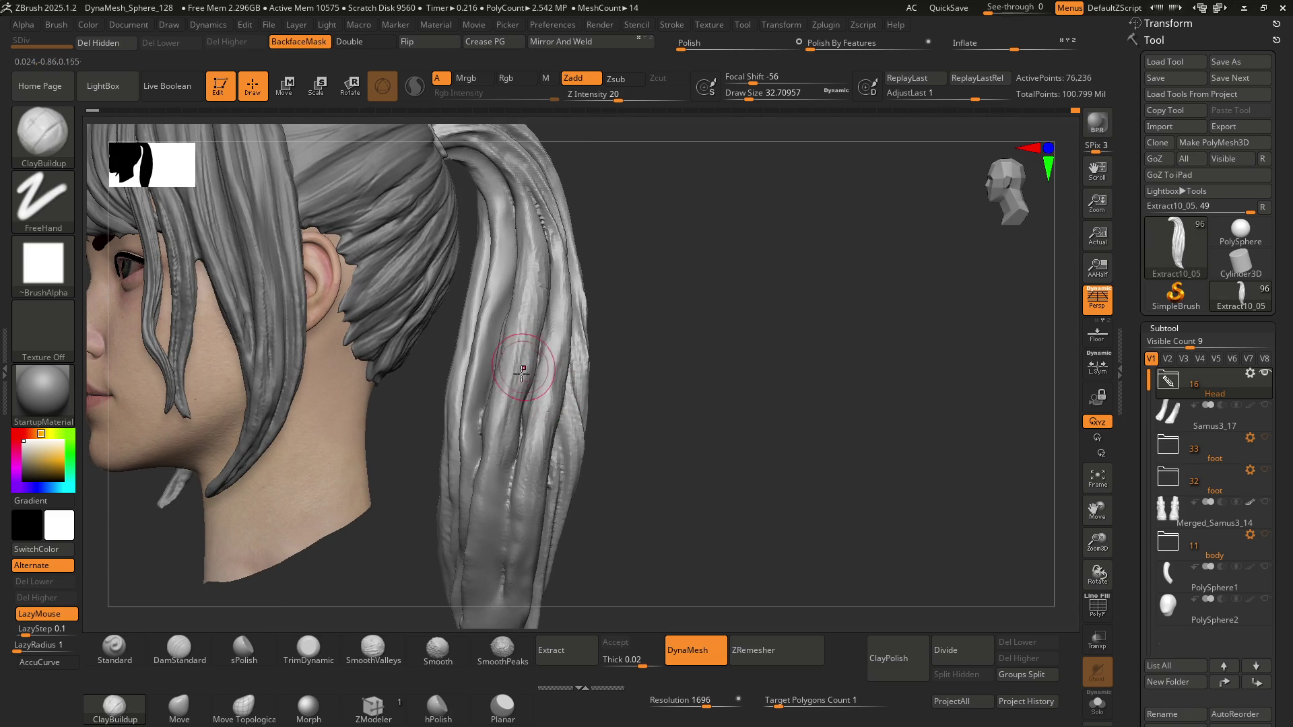
{"action": "mouse_move", "coordinate": [502, 445]}
{"action": "right_mouse_down"}
{"action": "mouse_move", "coordinate": [518, 491]}
{"action": "mouse_move", "coordinate": [502, 397]}
{"action": "right_mouse_up"}
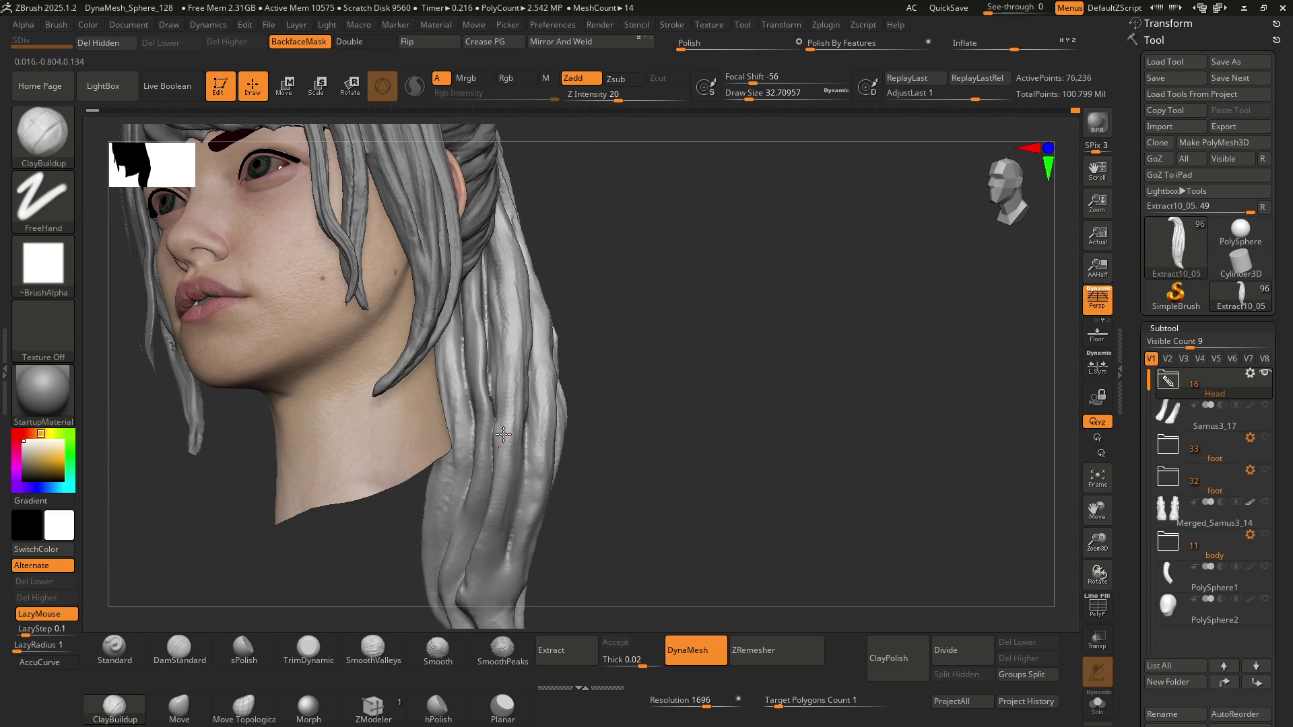
{"action": "mouse_move", "coordinate": [490, 545]}
{"action": "right_mouse_down"}
{"action": "mouse_move", "coordinate": [448, 532]}
{"action": "mouse_move", "coordinate": [430, 485]}
{"action": "mouse_move", "coordinate": [496, 418]}
{"action": "right_mouse_up"}
{"action": "mouse_move", "coordinate": [515, 526]}
{"action": "left_mouse_down"}
{"action": "mouse_move", "coordinate": [535, 572]}
{"action": "mouse_move", "coordinate": [529, 552]}
{"action": "left_mouse_up"}
{"action": "right_click_drag", "start_coordinate": [537, 453], "coordinate": [556, 448]}
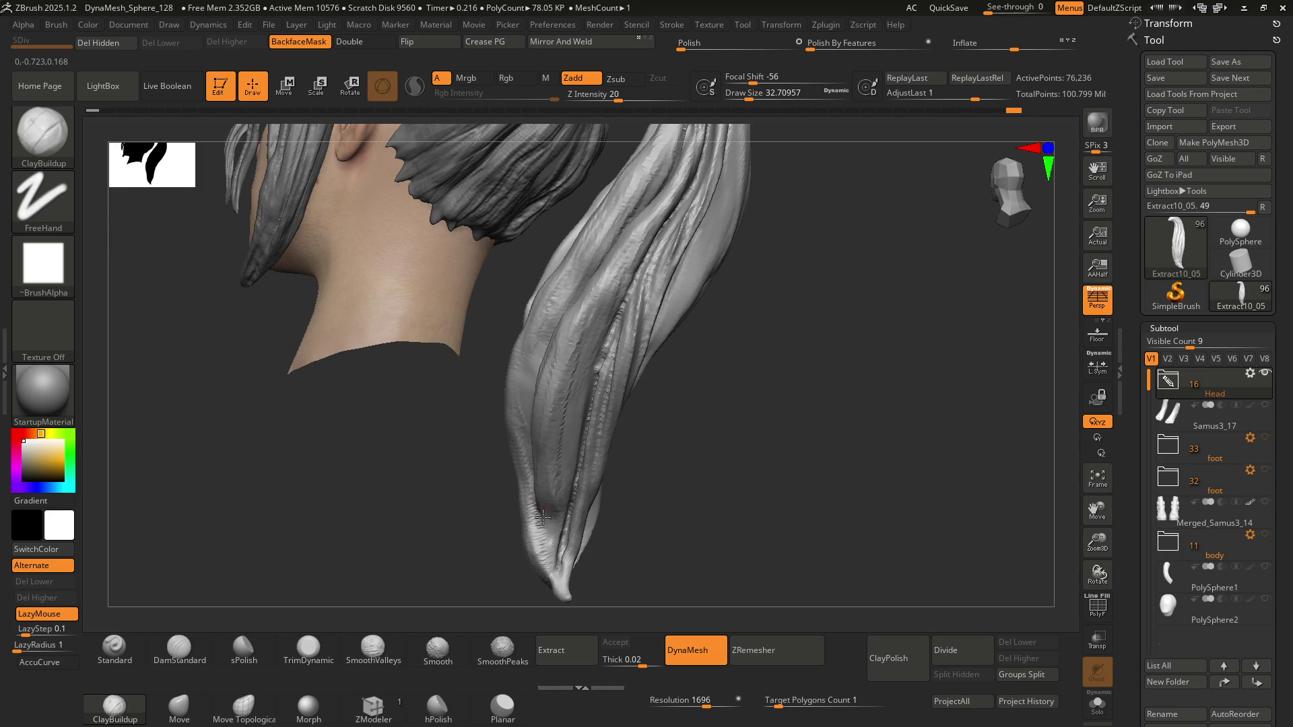
{"action": "mouse_move", "coordinate": [549, 458]}
{"action": "right_mouse_down"}
{"action": "mouse_move", "coordinate": [566, 433]}
{"action": "mouse_move", "coordinate": [620, 505]}
{"action": "mouse_move", "coordinate": [545, 438]}
{"action": "mouse_move", "coordinate": [560, 351]}
{"action": "mouse_move", "coordinate": [560, 443]}
{"action": "mouse_move", "coordinate": [536, 332]}
{"action": "mouse_move", "coordinate": [618, 346]}
{"action": "mouse_move", "coordinate": [617, 398]}
{"action": "mouse_move", "coordinate": [593, 433]}
{"action": "mouse_move", "coordinate": [606, 312]}
{"action": "mouse_move", "coordinate": [544, 326]}
{"action": "mouse_move", "coordinate": [579, 377]}
{"action": "mouse_move", "coordinate": [657, 374]}
{"action": "mouse_move", "coordinate": [600, 369]}
{"action": "mouse_move", "coordinate": [548, 389]}
{"action": "right_mouse_up"}
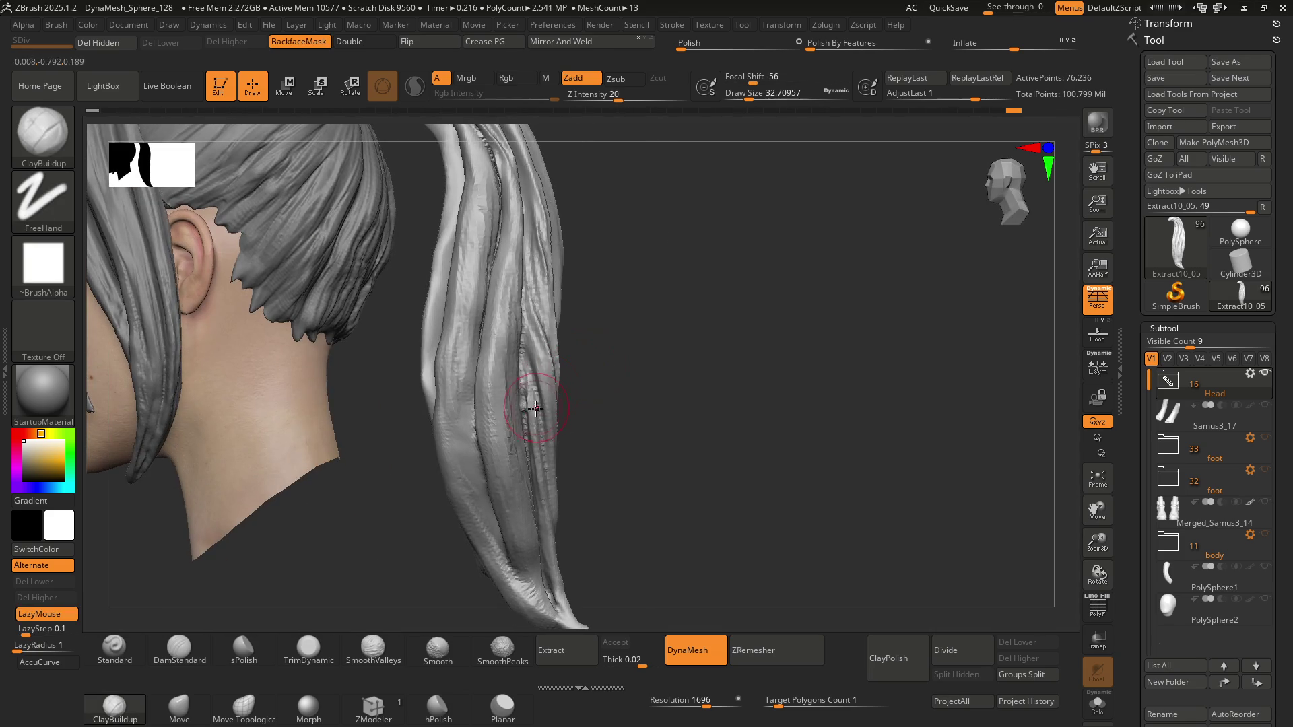
{"action": "key", "text": "s"}
{"action": "mouse_move", "coordinate": [502, 366]}
{"action": "left_mouse_down"}
{"action": "mouse_move", "coordinate": [577, 366]}
{"action": "mouse_move", "coordinate": [497, 309]}
{"action": "left_mouse_up"}
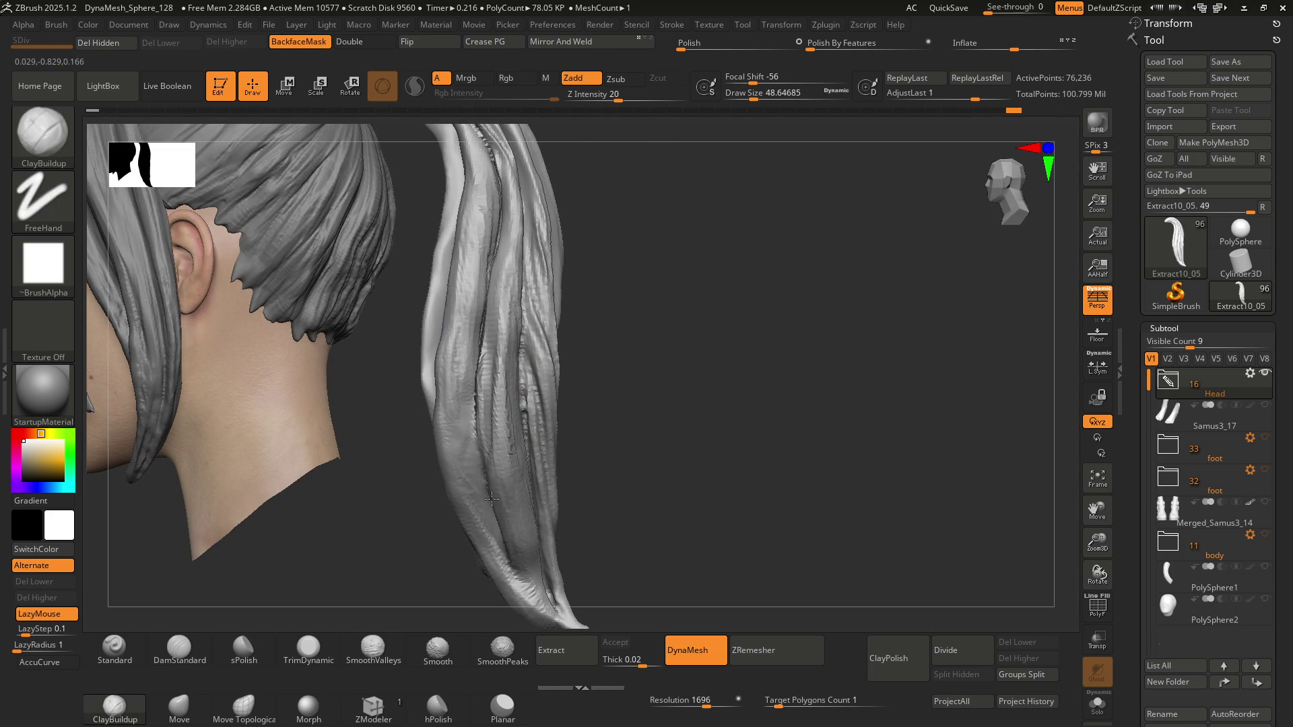
{"action": "right_click_drag", "start_coordinate": [514, 483], "coordinate": [484, 445]}
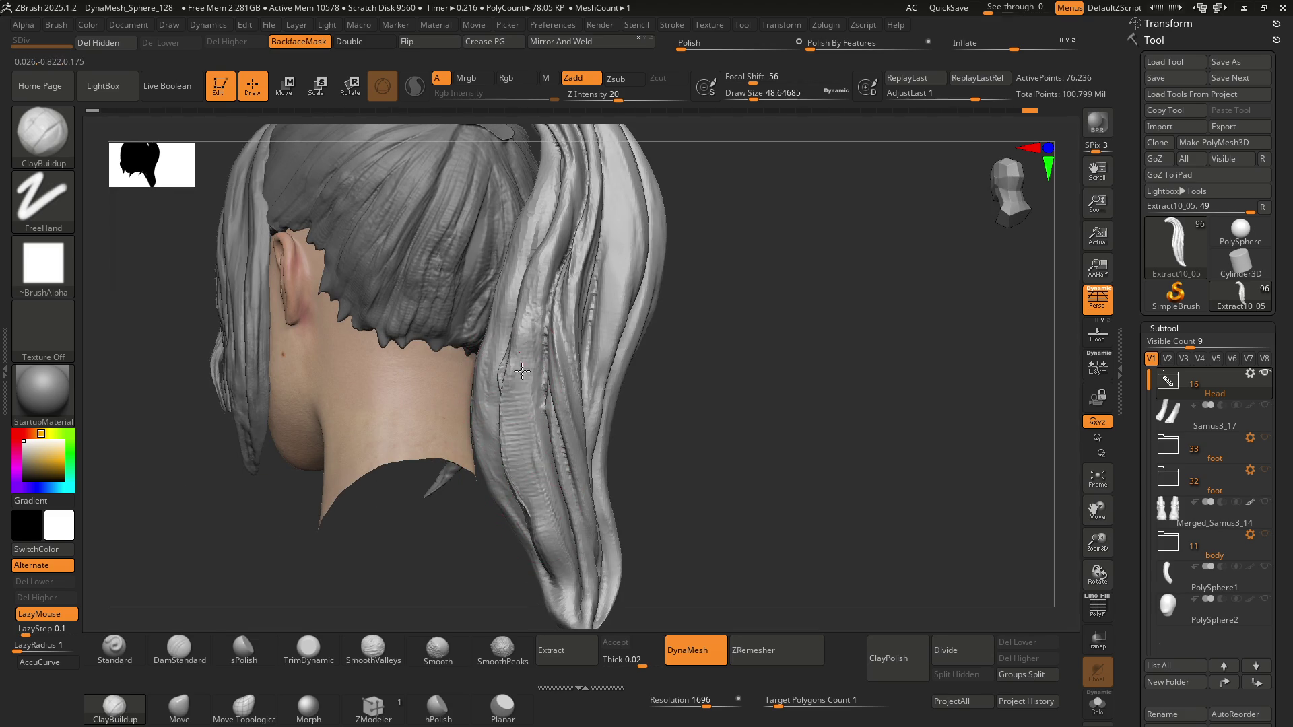
Reshape the ridged detail along a ponytail strand and sculpt subtle surface detail
{"action": "left_click_drag", "start_coordinate": [521, 371], "coordinate": [556, 553]}
{"action": "mouse_move", "coordinate": [551, 553]}
{"action": "right_mouse_down"}
{"action": "mouse_move", "coordinate": [533, 375]}
{"action": "mouse_move", "coordinate": [544, 384]}
{"action": "mouse_move", "coordinate": [505, 362]}
{"action": "right_mouse_up"}
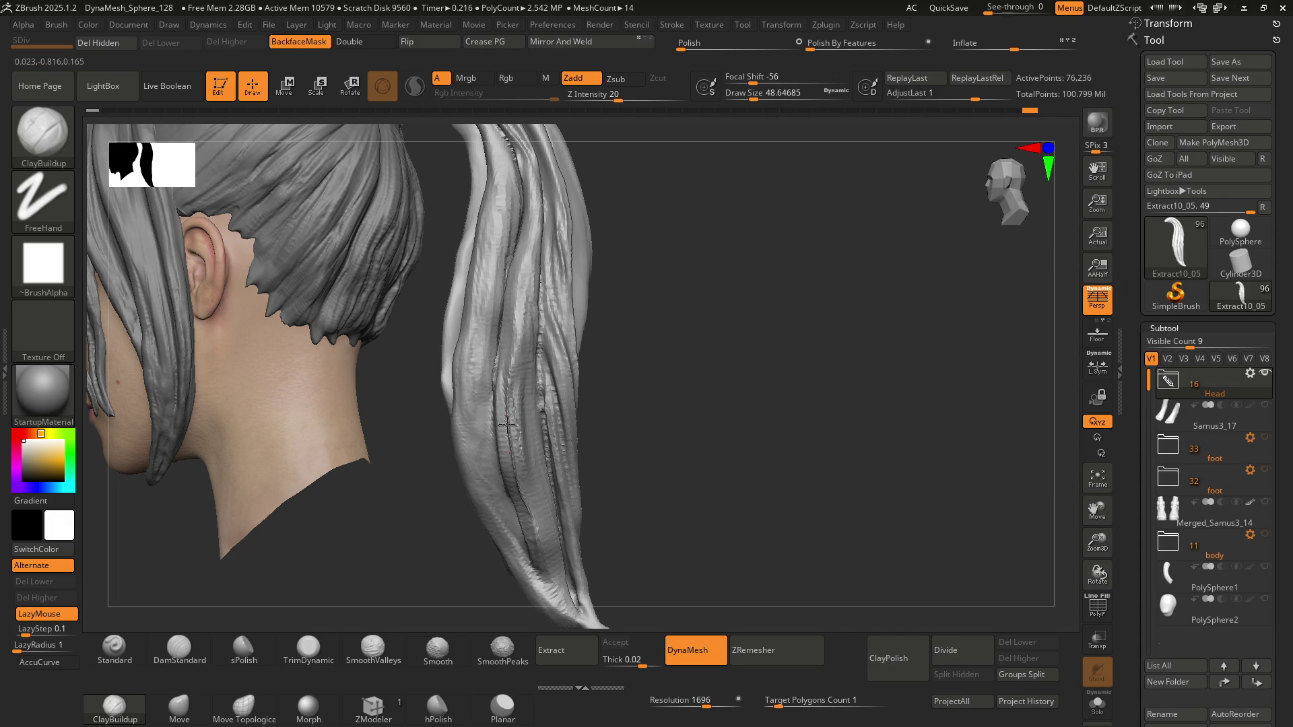
{"action": "left_click_drag", "start_coordinate": [525, 290], "coordinate": [524, 259]}
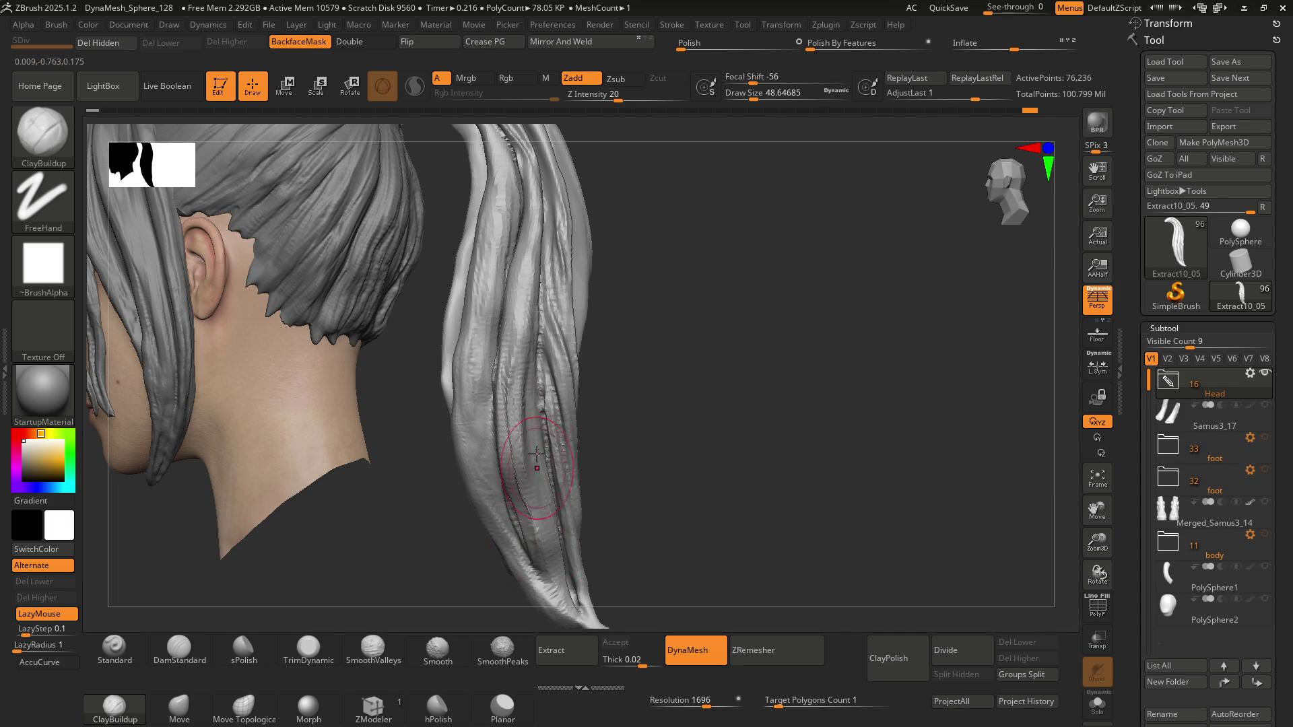
{"action": "right_click_drag", "start_coordinate": [537, 452], "coordinate": [519, 485]}
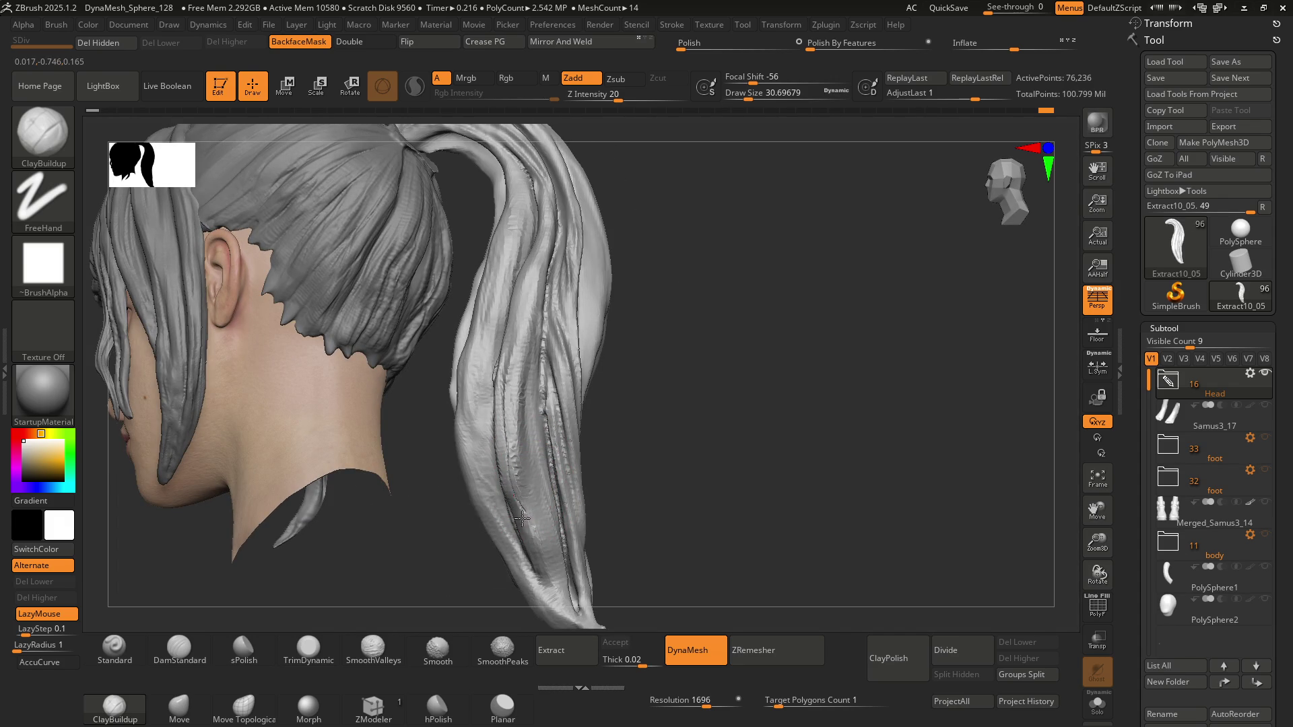
{"action": "right_click_drag", "start_coordinate": [547, 541], "coordinate": [534, 476]}
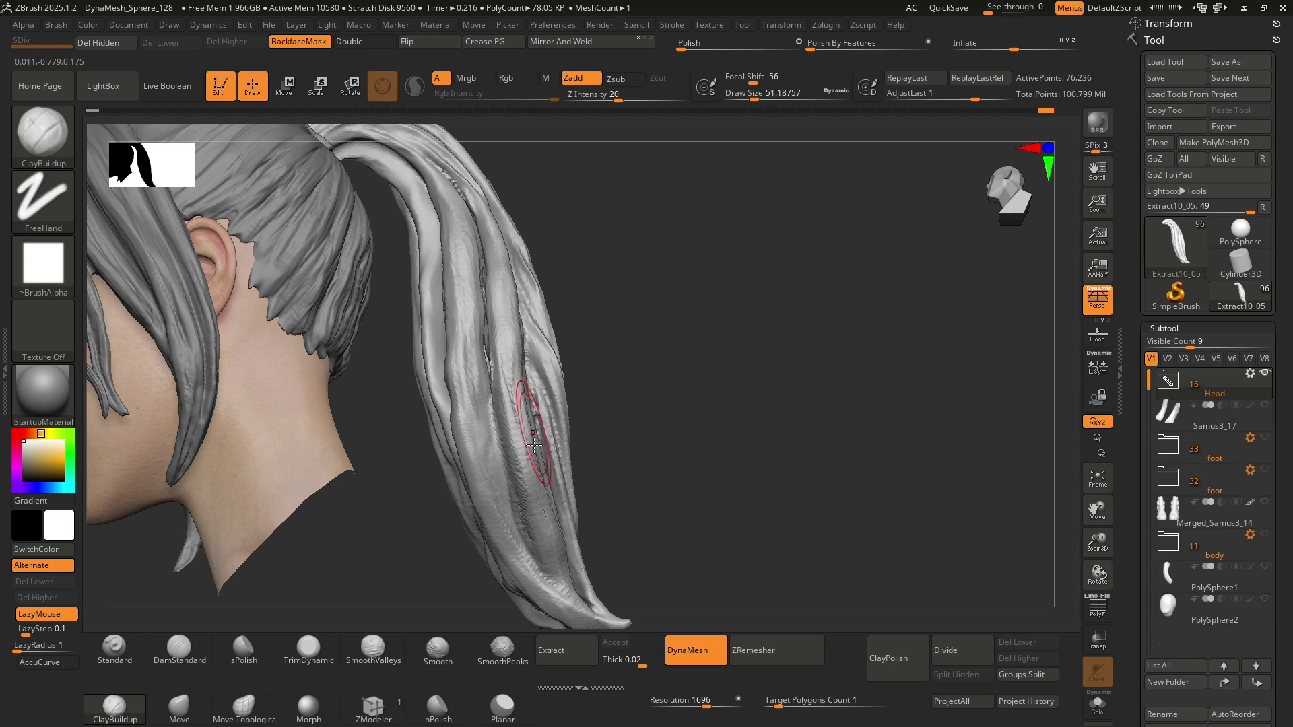
{"action": "right_click_drag", "start_coordinate": [534, 444], "coordinate": [519, 433]}
Shift-smooth the ponytail surface, viewing it from behind the head
{"action": "key", "text": "shift"}
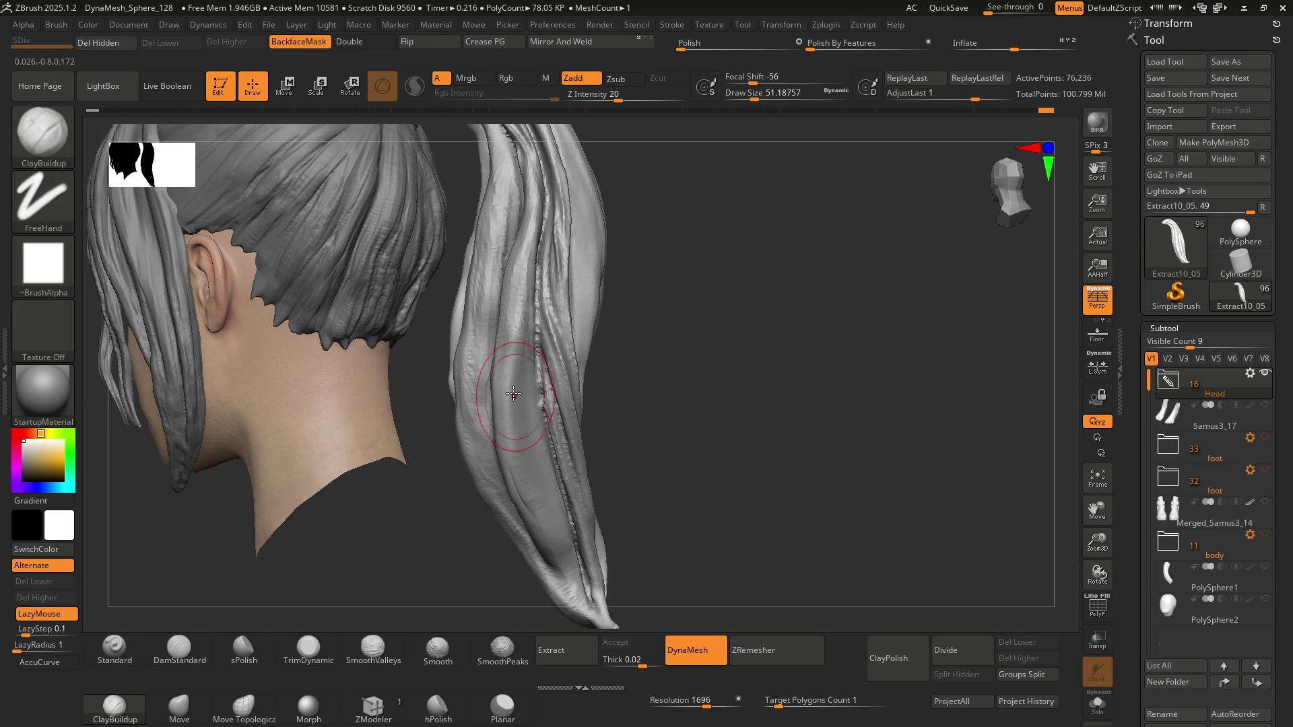
{"action": "right_click_drag", "start_coordinate": [527, 484], "coordinate": [505, 426]}
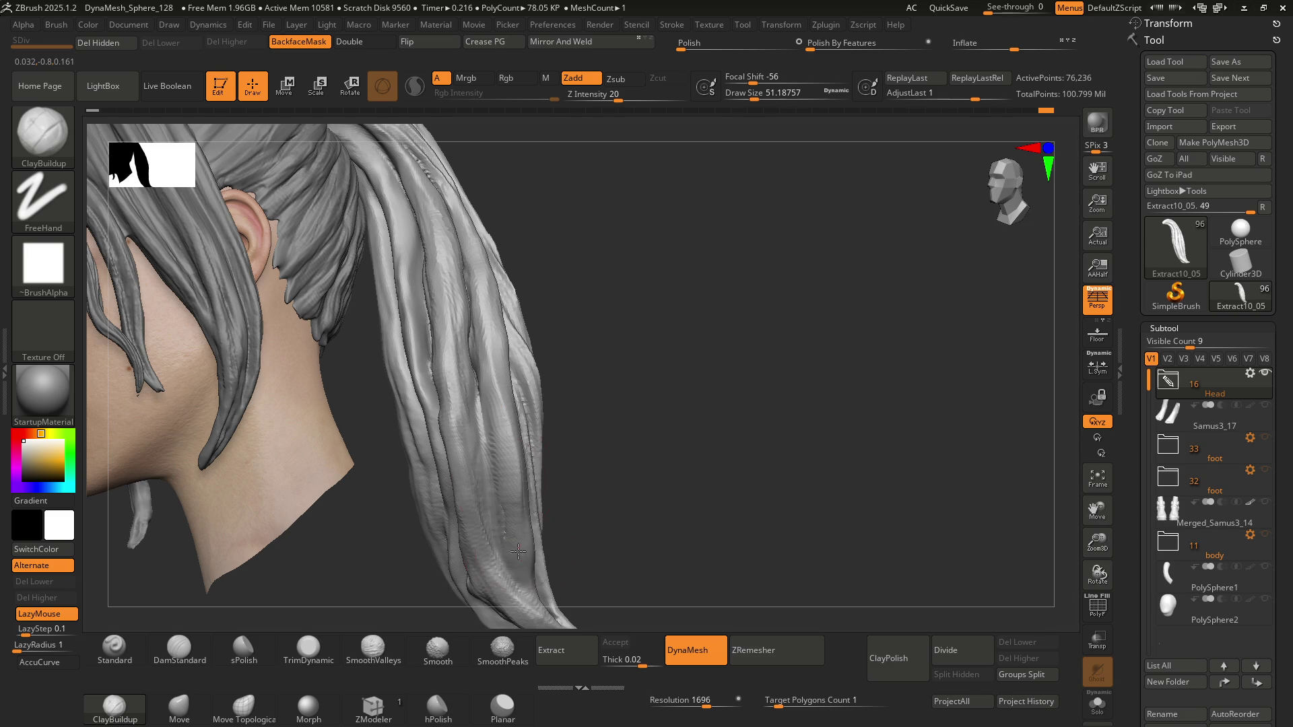
{"action": "right_click_drag", "start_coordinate": [504, 367], "coordinate": [498, 290]}
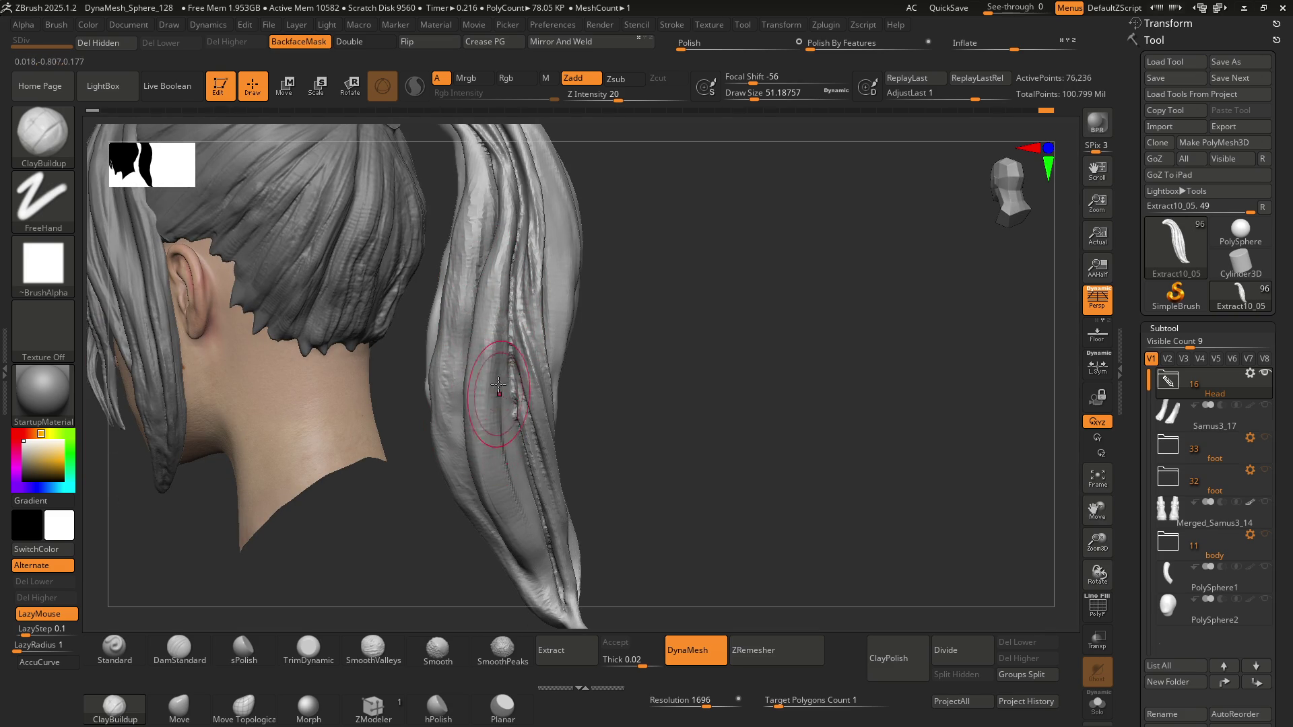
{"action": "mouse_move", "coordinate": [556, 585]}
{"action": "right_mouse_down"}
{"action": "mouse_move", "coordinate": [539, 552]}
{"action": "mouse_move", "coordinate": [464, 512]}
{"action": "mouse_move", "coordinate": [502, 477]}
{"action": "right_mouse_up"}
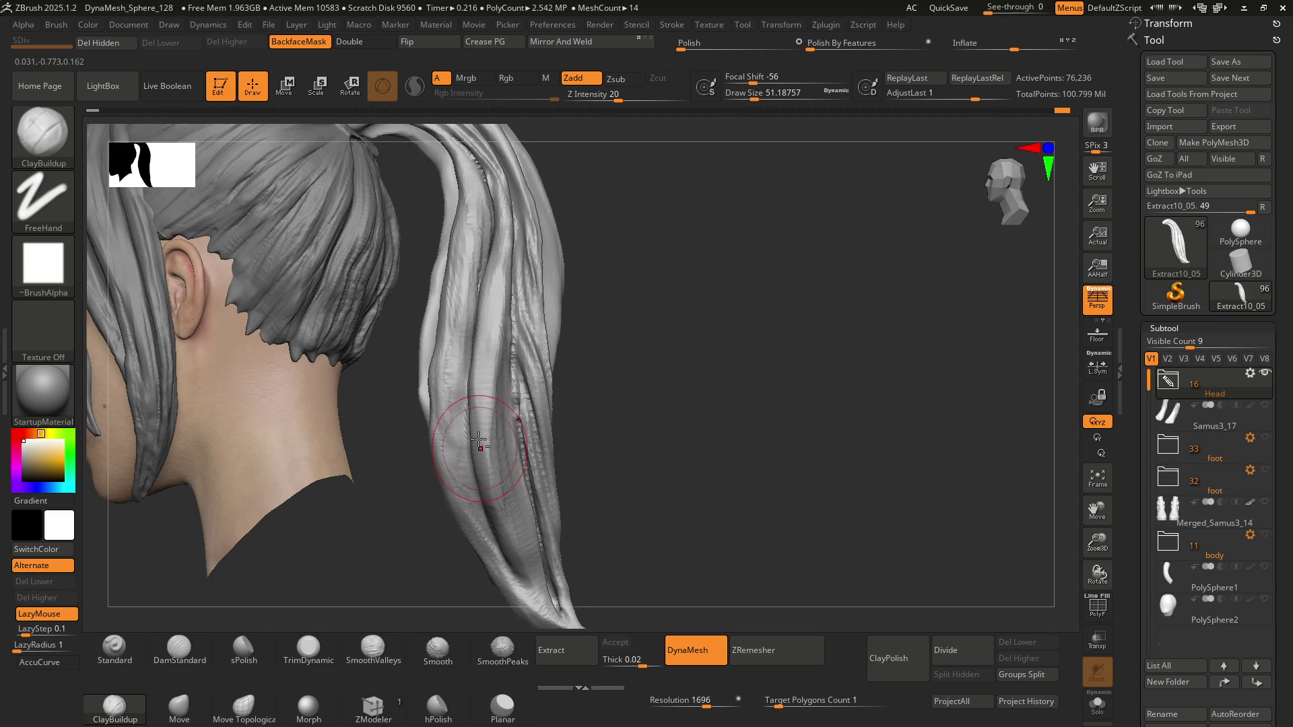
{"action": "right_click_drag", "start_coordinate": [504, 529], "coordinate": [515, 513]}
{"action": "right_click_drag", "start_coordinate": [508, 452], "coordinate": [504, 461]}
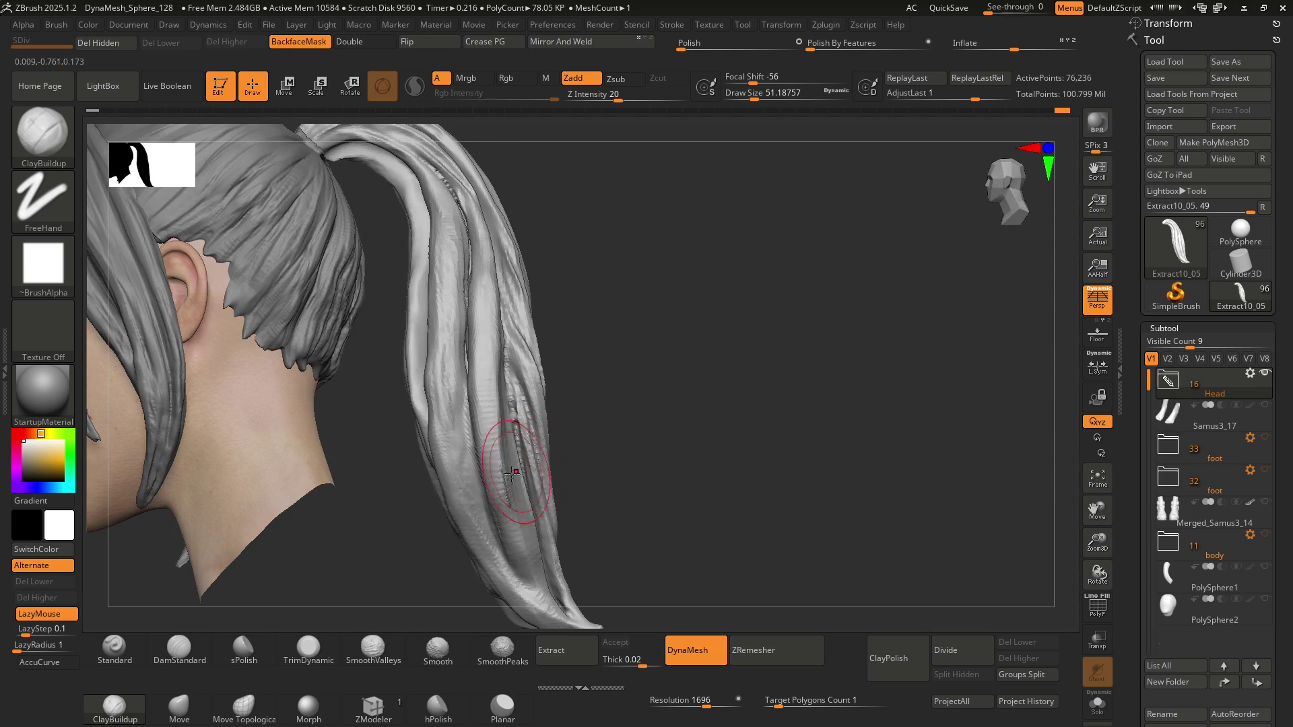
{"action": "key", "text": "shift"}
Build up clay along the lower ponytail strands with ClayBuildup strokes
{"action": "left_click_drag", "start_coordinate": [519, 533], "coordinate": [501, 494], "text": "shift"}
{"action": "left_click_drag", "start_coordinate": [462, 404], "coordinate": [488, 436]}
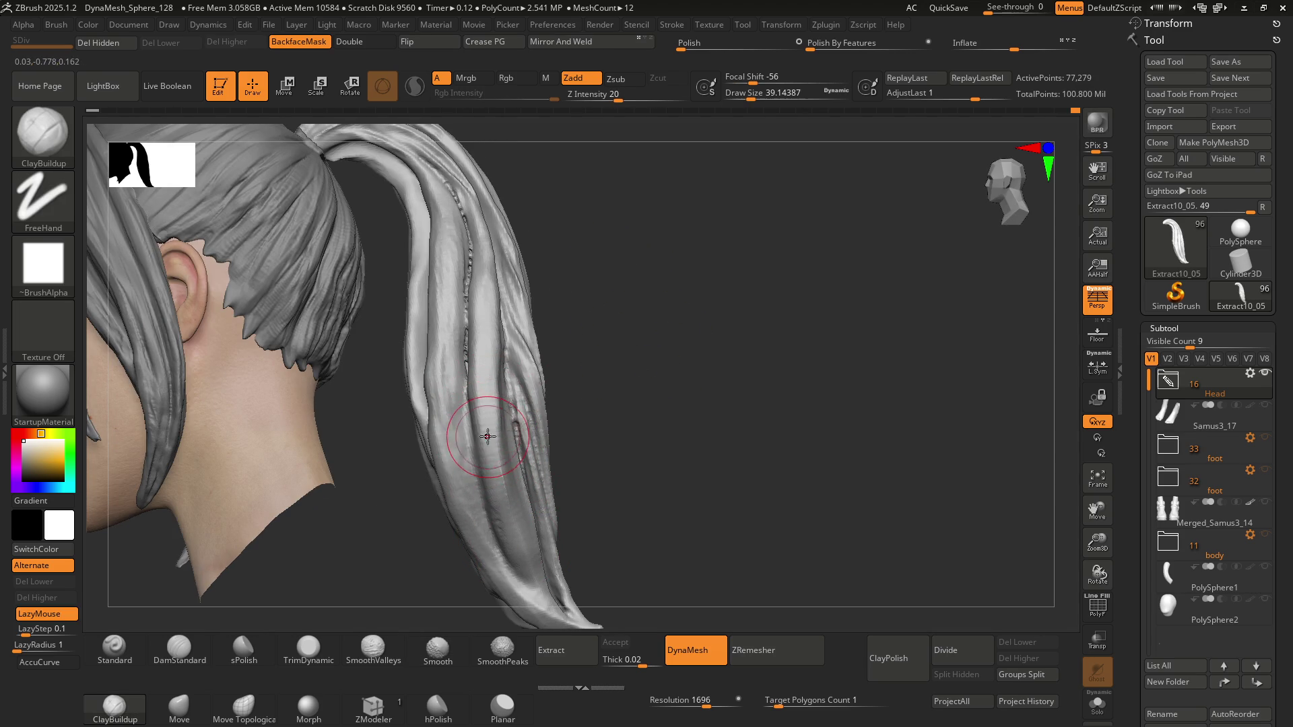
{"action": "right_click_drag", "start_coordinate": [488, 436], "coordinate": [521, 566]}
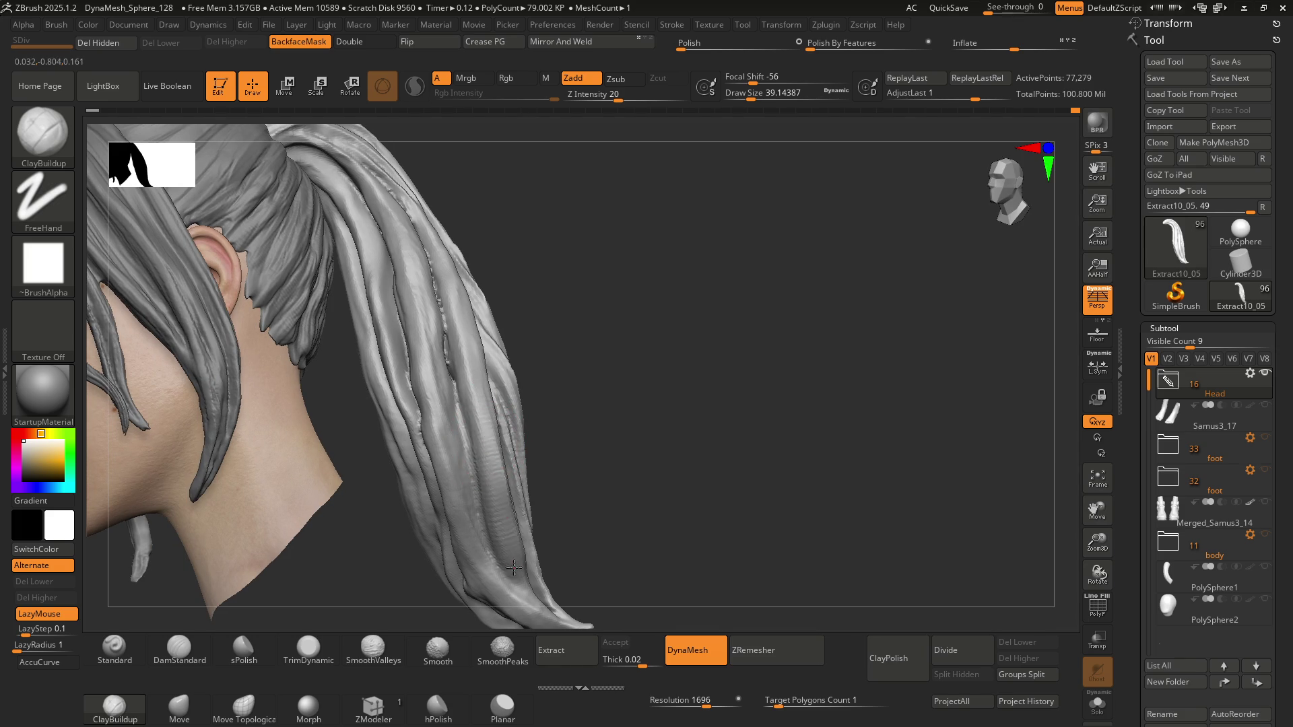
{"action": "left_click_drag", "start_coordinate": [492, 517], "coordinate": [488, 504]}
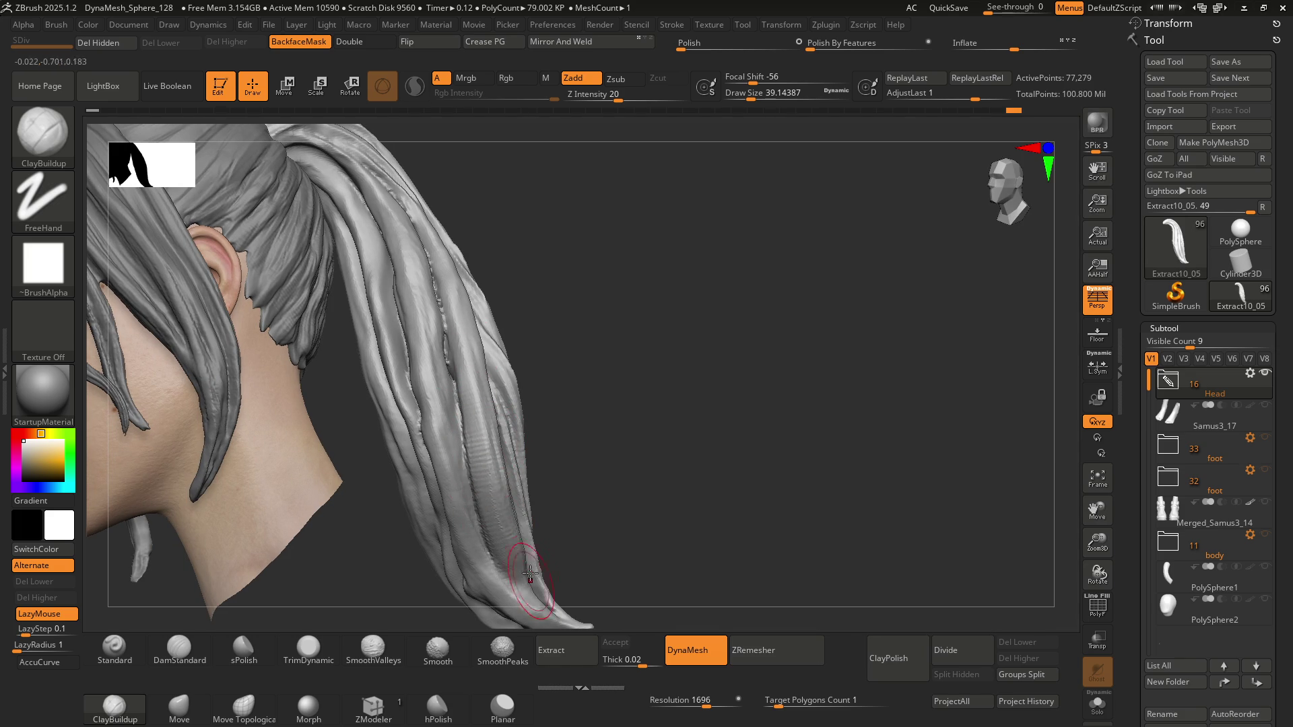
{"action": "right_click_drag", "start_coordinate": [532, 599], "coordinate": [482, 429]}
Deepen and carve new ClayBuildup creases along the middle and lower ponytail strands
{"action": "left_click_drag", "start_coordinate": [487, 439], "coordinate": [504, 278]}
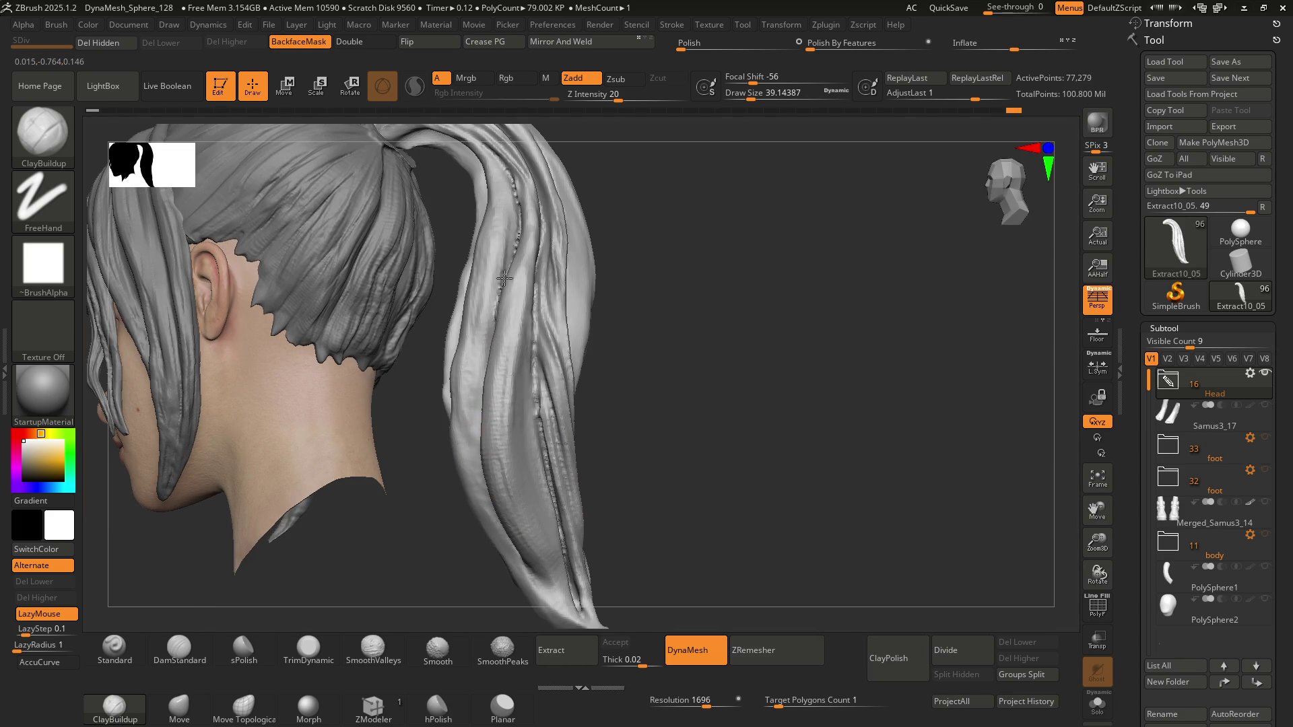
{"action": "right_click_drag", "start_coordinate": [505, 433], "coordinate": [520, 455]}
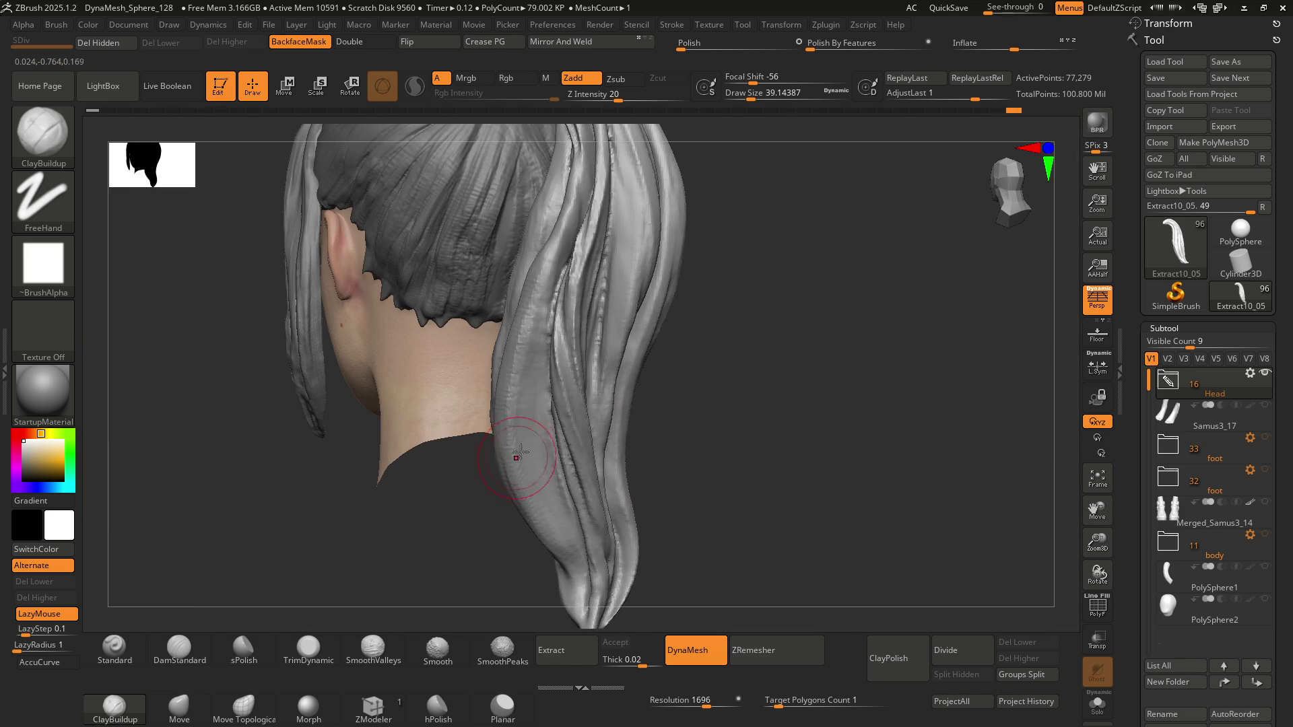
{"action": "mouse_move", "coordinate": [521, 455]}
{"action": "left_mouse_down"}
{"action": "mouse_move", "coordinate": [581, 564]}
{"action": "mouse_move", "coordinate": [528, 511]}
{"action": "mouse_move", "coordinate": [549, 303]}
{"action": "mouse_move", "coordinate": [513, 407]}
{"action": "left_mouse_up"}
{"action": "right_click_drag", "start_coordinate": [513, 407], "coordinate": [513, 395]}
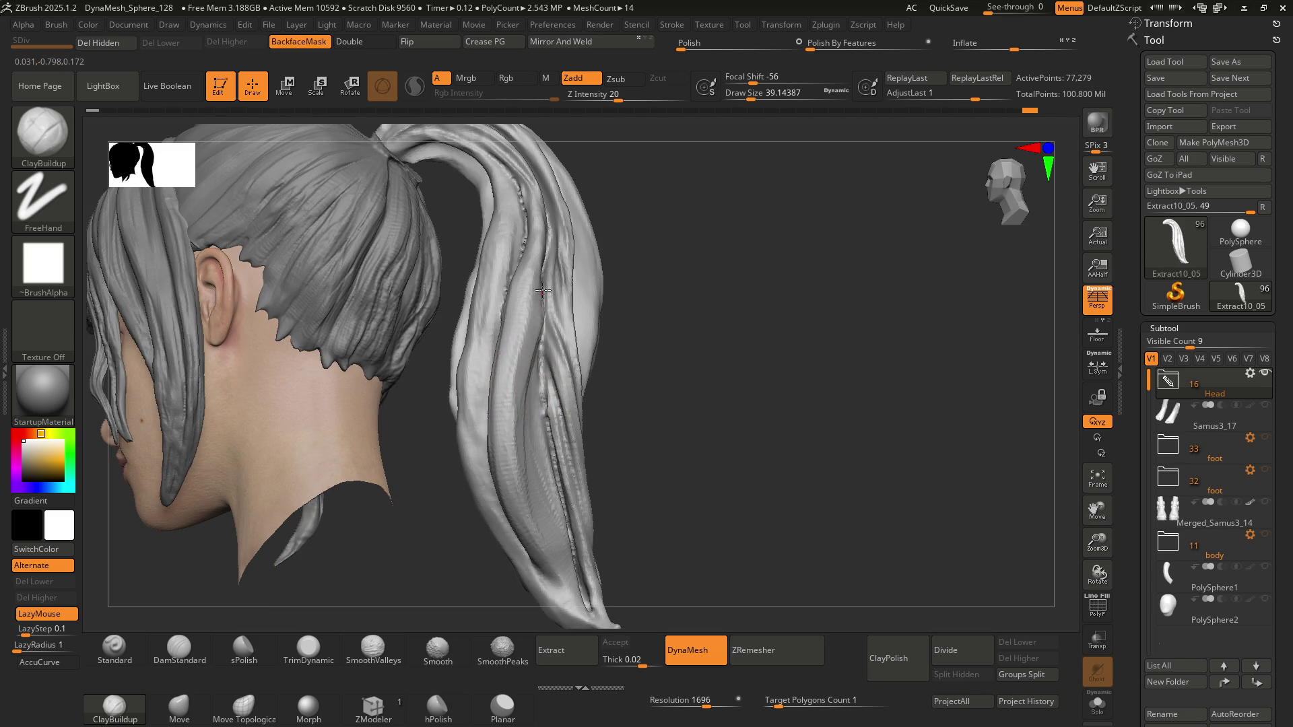
{"action": "mouse_move", "coordinate": [530, 332]}
{"action": "left_mouse_down"}
{"action": "mouse_move", "coordinate": [514, 351]}
{"action": "mouse_move", "coordinate": [529, 317]}
{"action": "mouse_move", "coordinate": [512, 409]}
{"action": "left_mouse_up"}
{"action": "right_click_drag", "start_coordinate": [505, 433], "coordinate": [519, 375]}
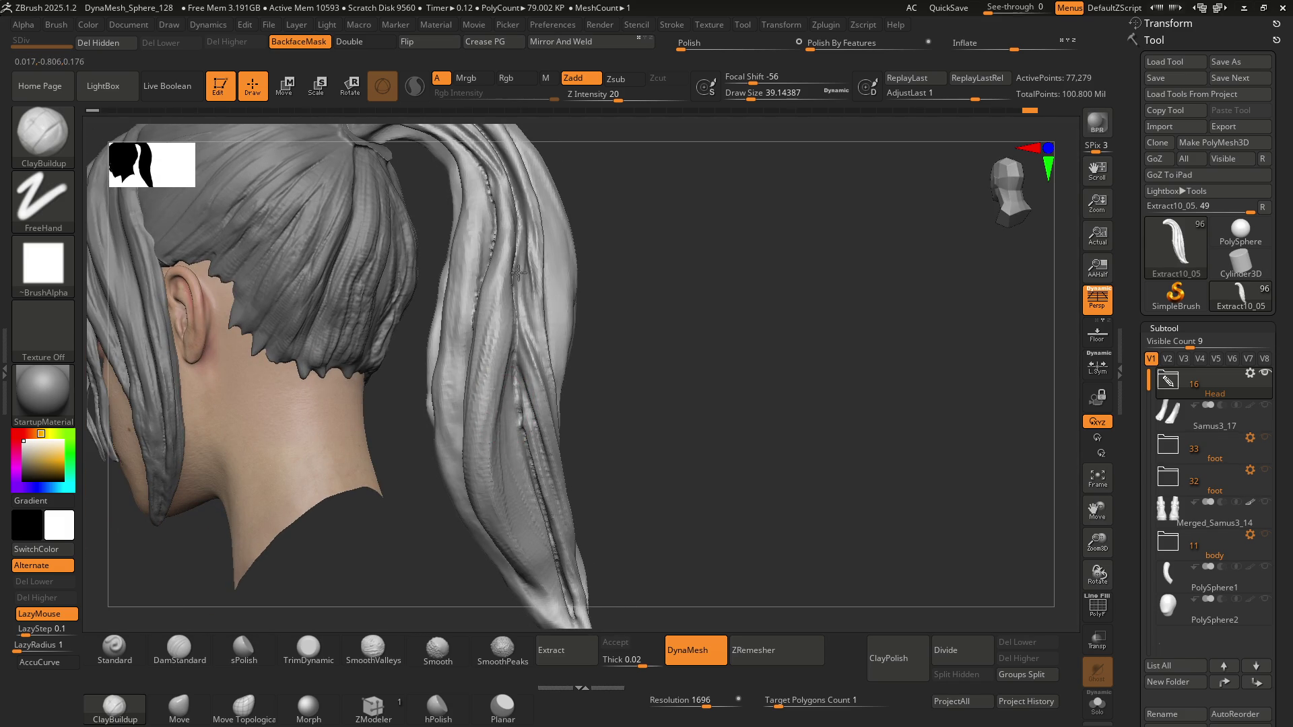
{"action": "left_click_drag", "start_coordinate": [511, 320], "coordinate": [496, 389]}
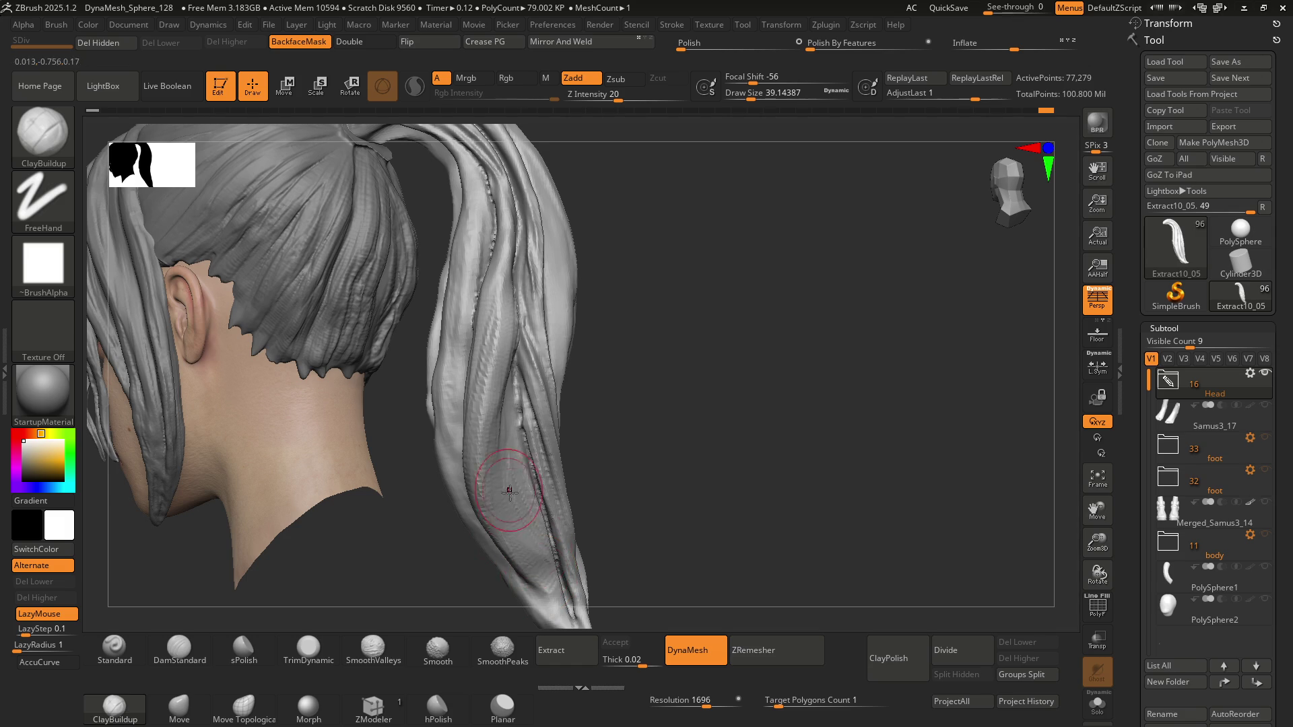
Smooth the surface along a ponytail strand, ending on a zoomed-out back view of the head
{"action": "right_click_drag", "start_coordinate": [536, 553], "coordinate": [528, 500]}
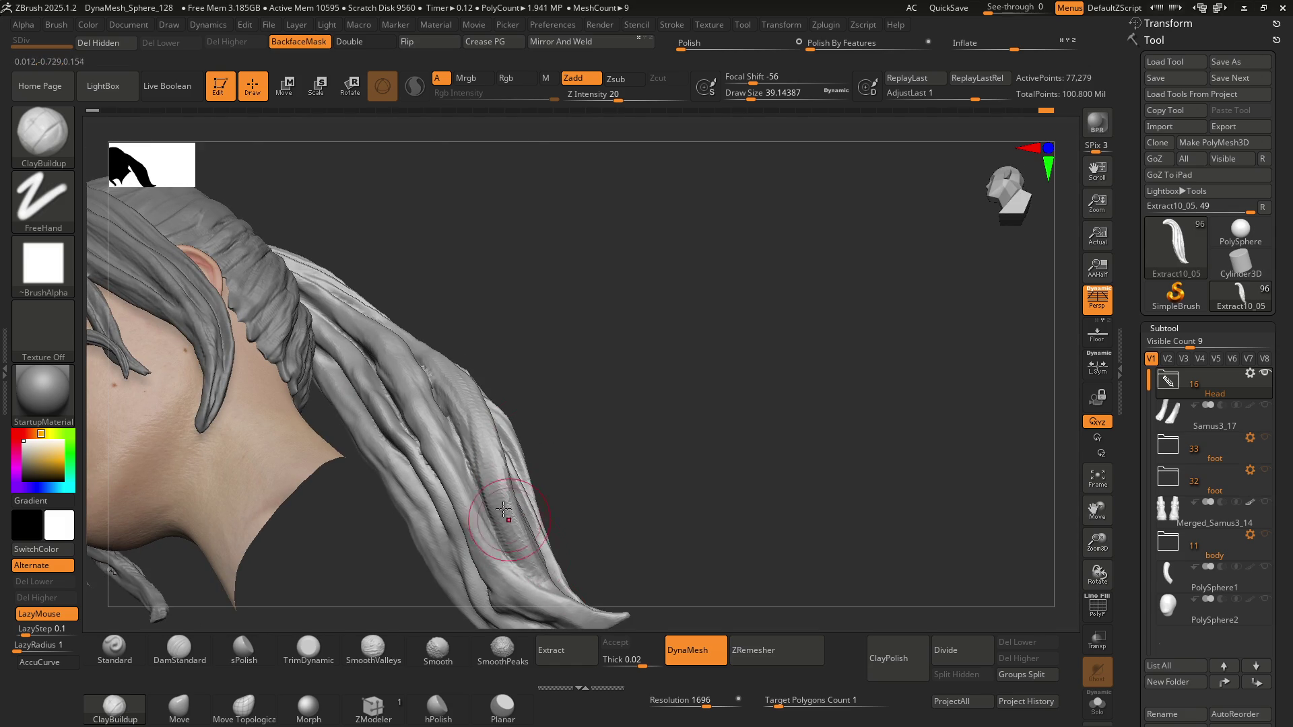
{"action": "mouse_move", "coordinate": [522, 557]}
{"action": "right_mouse_down"}
{"action": "mouse_move", "coordinate": [519, 440]}
{"action": "mouse_move", "coordinate": [465, 462]}
{"action": "right_mouse_up"}
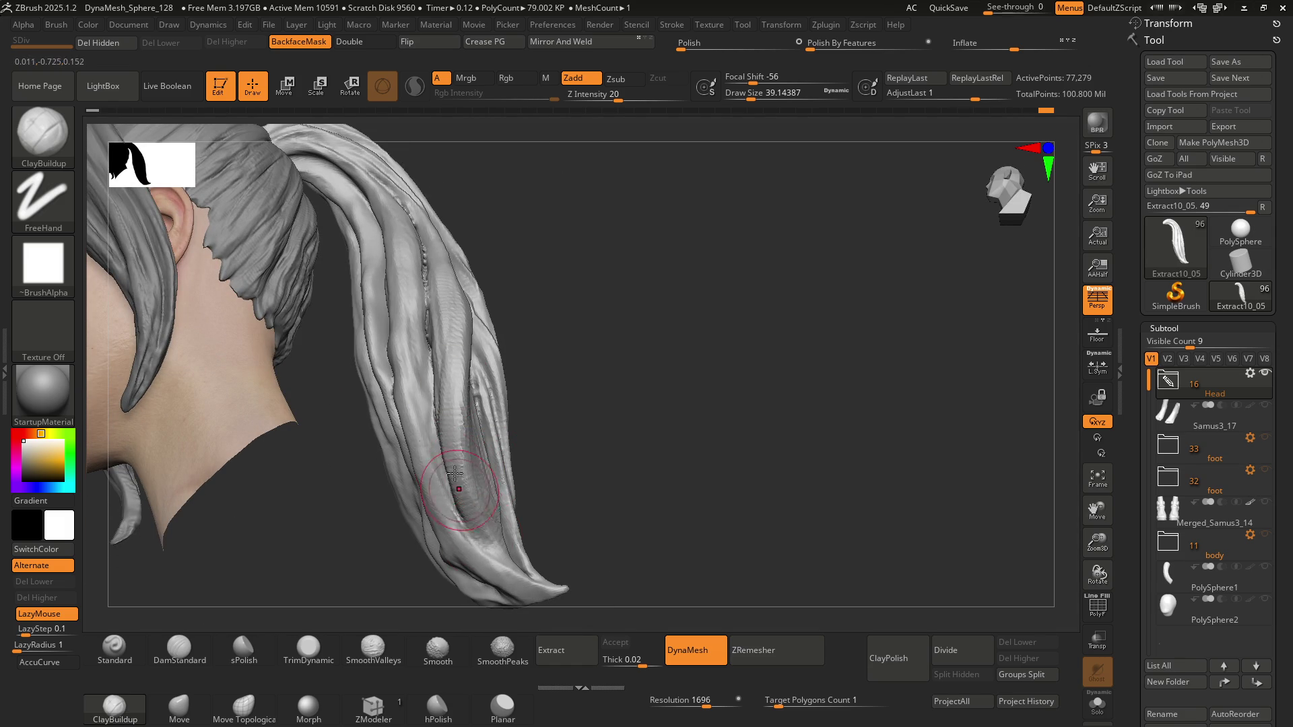
{"action": "mouse_move", "coordinate": [498, 522]}
{"action": "right_mouse_down"}
{"action": "mouse_move", "coordinate": [519, 532]}
{"action": "mouse_move", "coordinate": [494, 520]}
{"action": "right_mouse_up"}
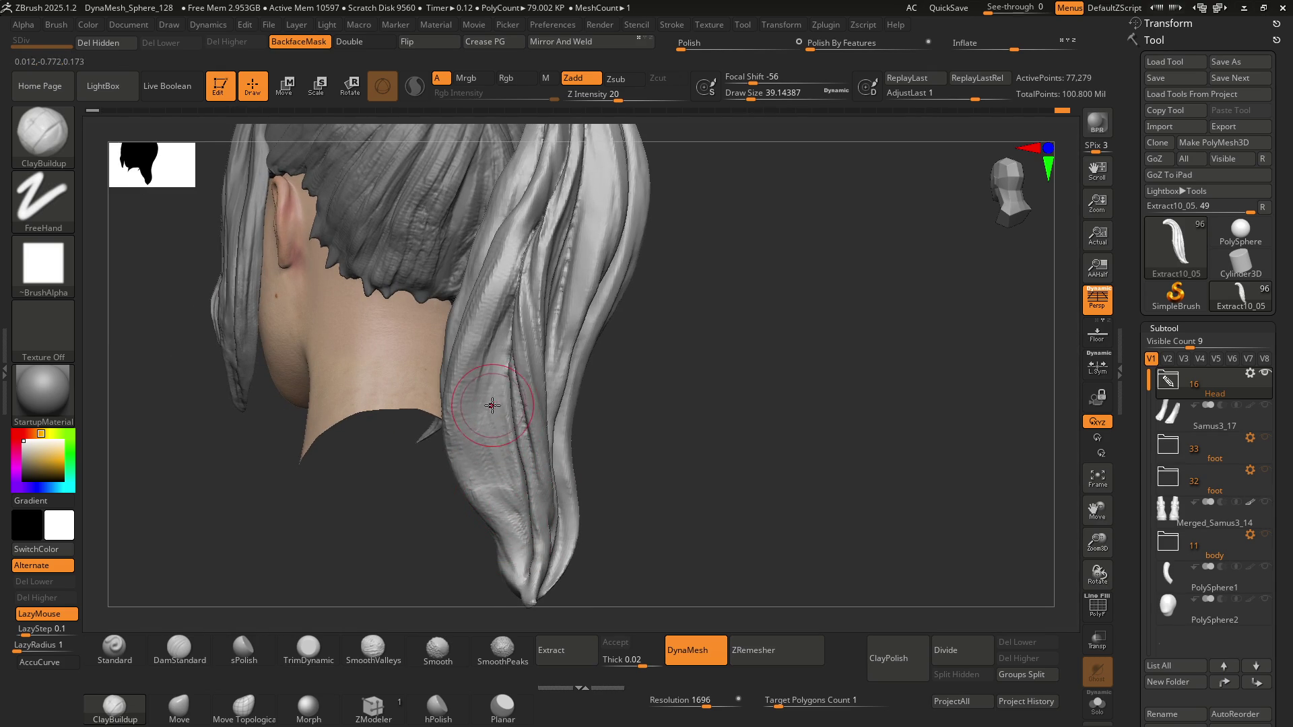
{"action": "mouse_move", "coordinate": [492, 405]}
{"action": "right_mouse_down"}
{"action": "mouse_move", "coordinate": [496, 375]}
{"action": "mouse_move", "coordinate": [512, 383]}
{"action": "mouse_move", "coordinate": [473, 404]}
{"action": "right_mouse_up"}
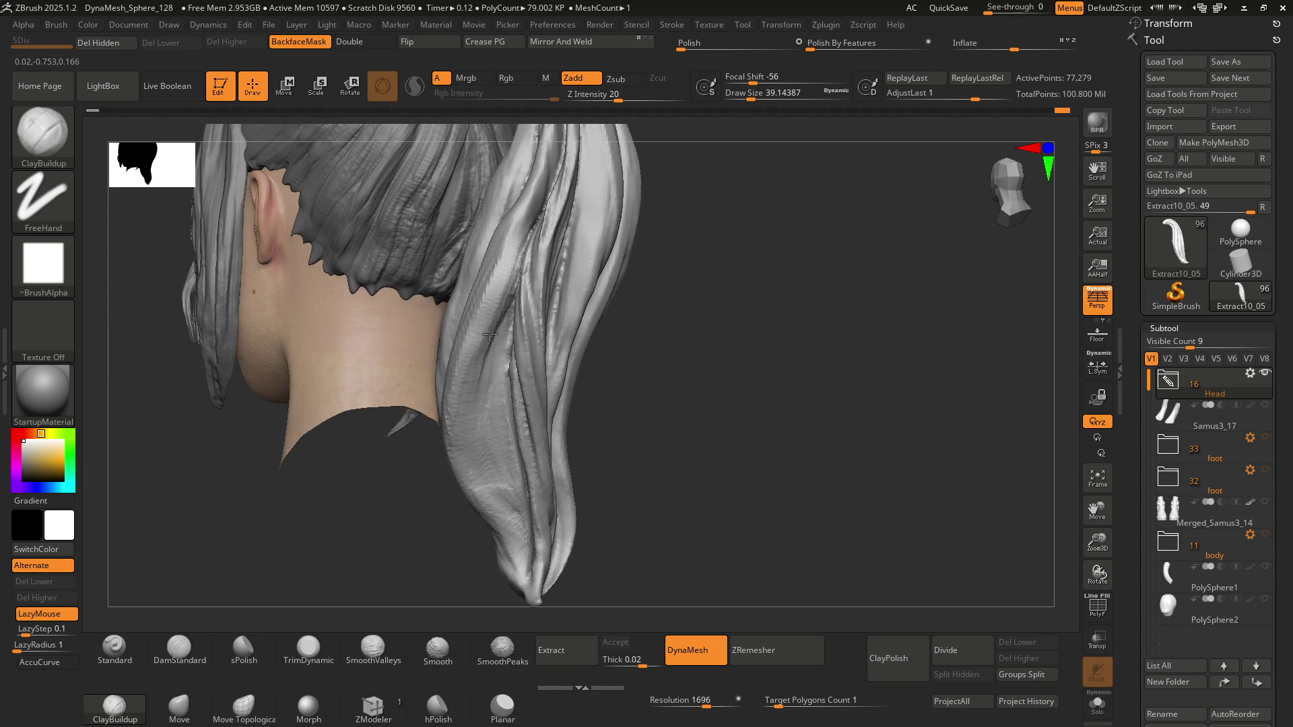
{"action": "mouse_move", "coordinate": [486, 348]}
{"action": "left_mouse_down", "text": "shift"}
{"action": "mouse_move", "coordinate": [512, 283]}
{"action": "mouse_move", "coordinate": [478, 453]}
{"action": "left_mouse_up", "text": "shift"}
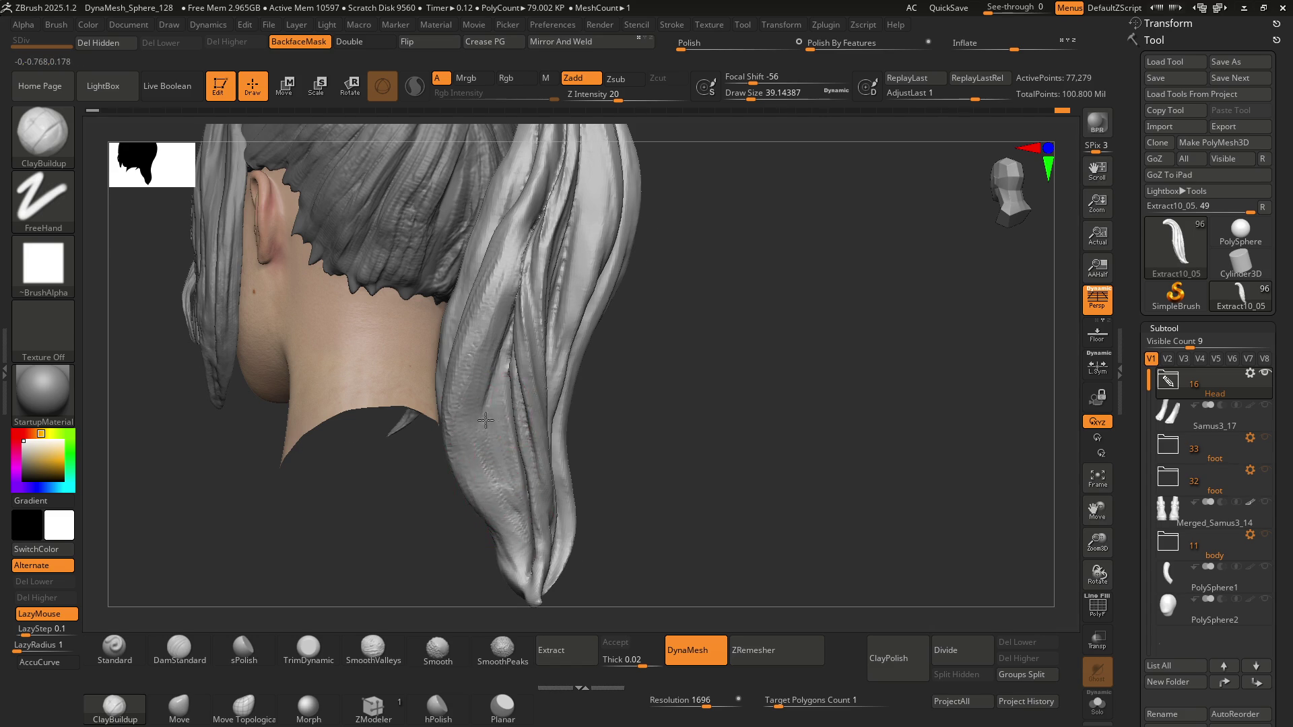
{"action": "mouse_move", "coordinate": [485, 420]}
{"action": "right_mouse_down"}
{"action": "mouse_move", "coordinate": [532, 310]}
{"action": "mouse_move", "coordinate": [525, 335]}
{"action": "right_mouse_up"}
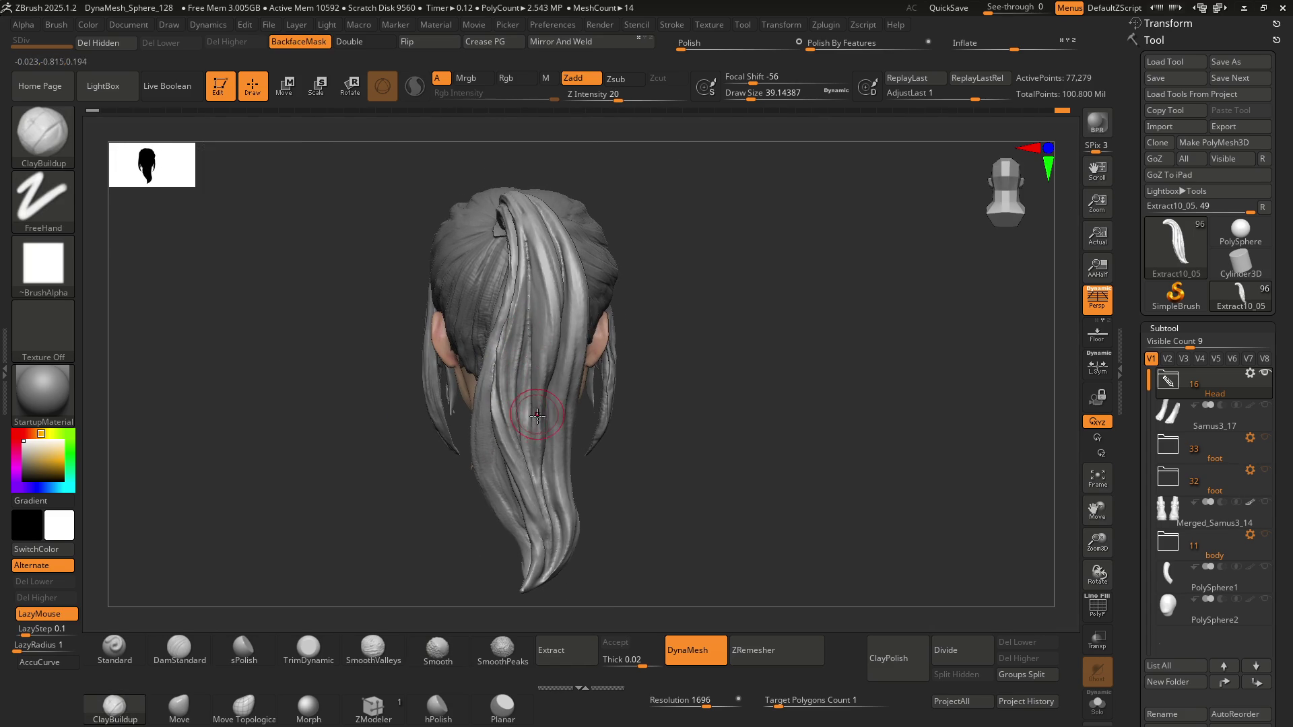
Switch to the Move brush (B, M, V) and pull a left-side ponytail strand outward
{"action": "mouse_move", "coordinate": [537, 416]}
{"action": "right_mouse_down"}
{"action": "mouse_move", "coordinate": [526, 397]}
{"action": "mouse_move", "coordinate": [506, 411]}
{"action": "right_mouse_up"}
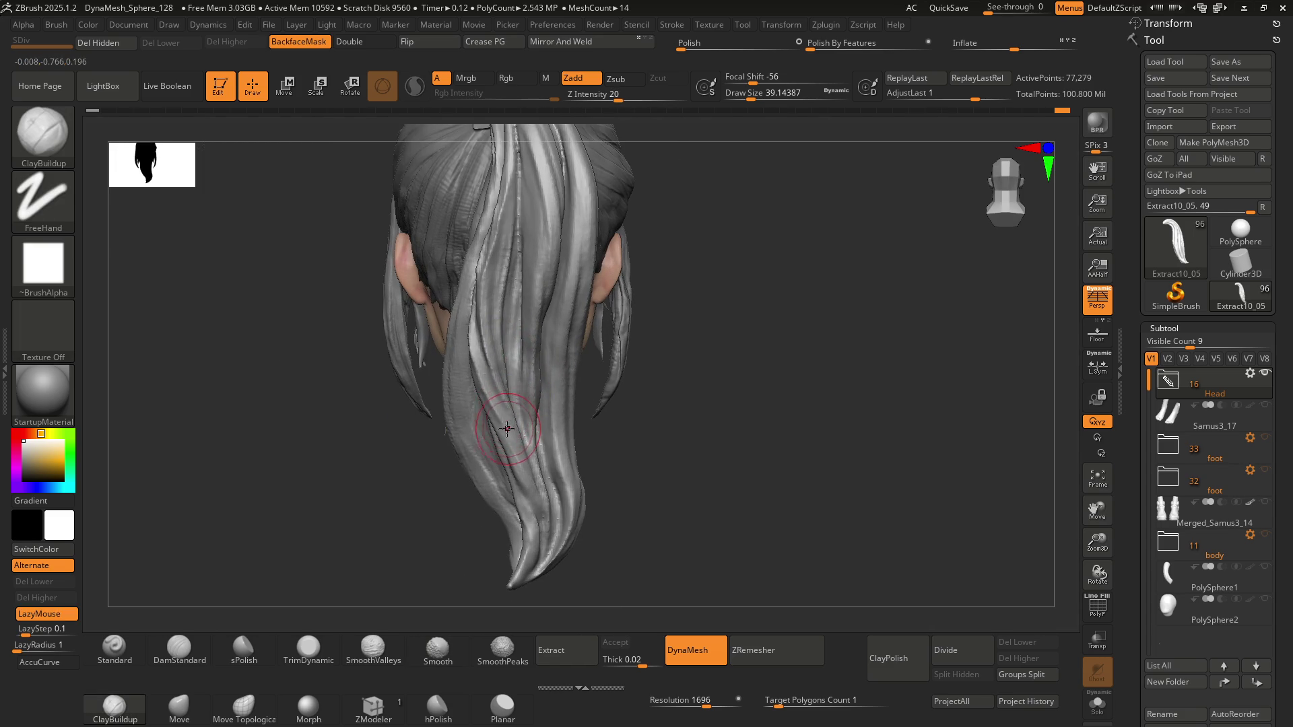
{"action": "key", "text": "b"}
{"action": "key", "text": "m"}
{"action": "key", "text": "v"}
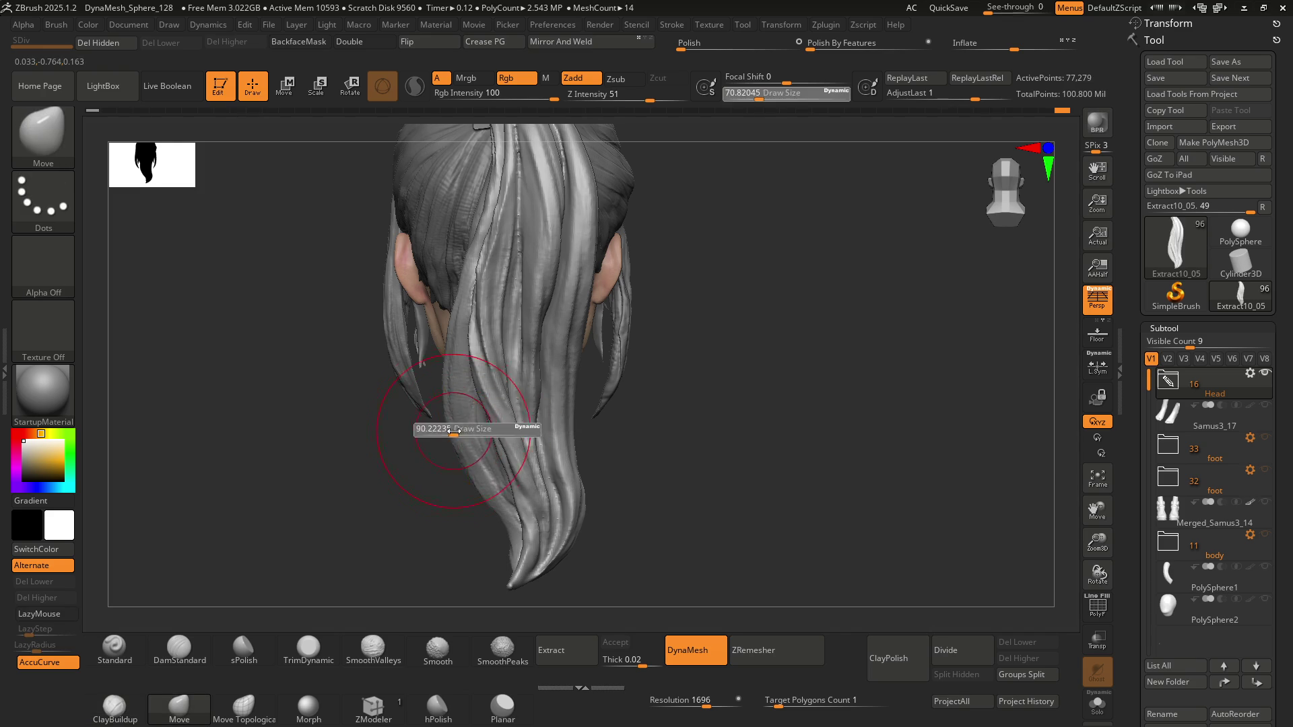
{"action": "left_click_drag", "start_coordinate": [456, 437], "coordinate": [459, 345]}
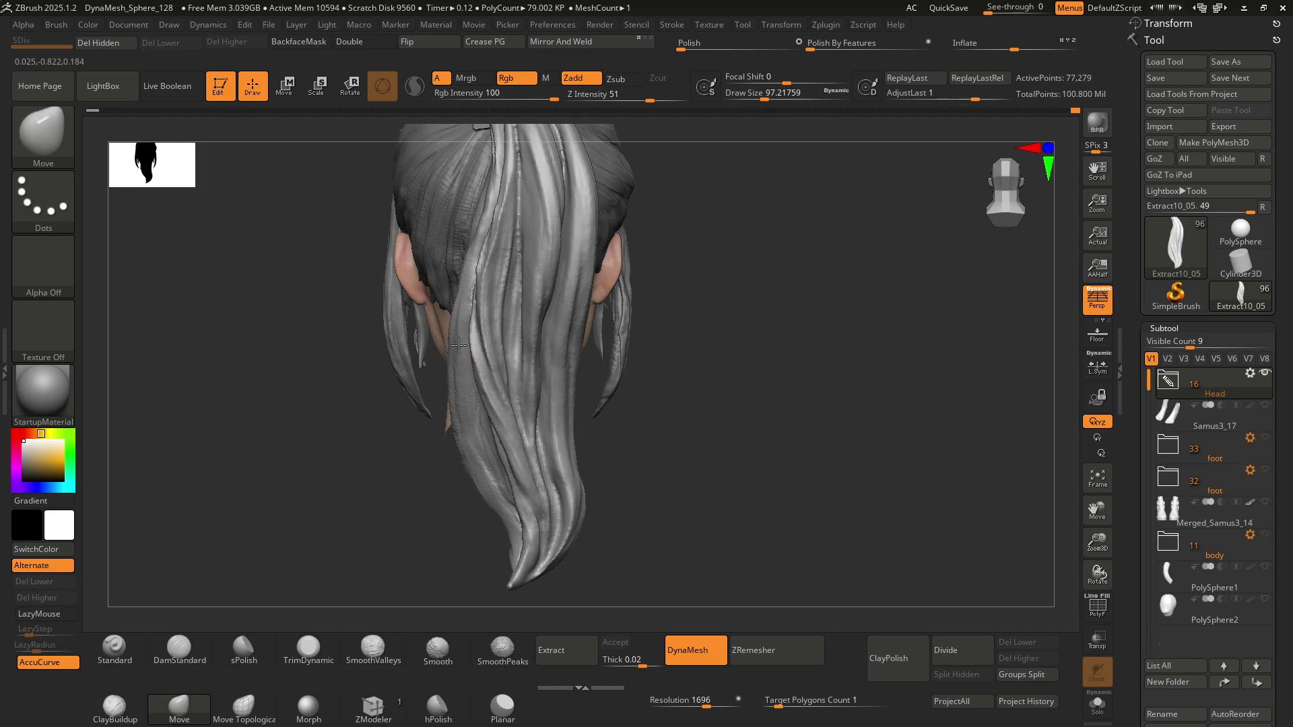